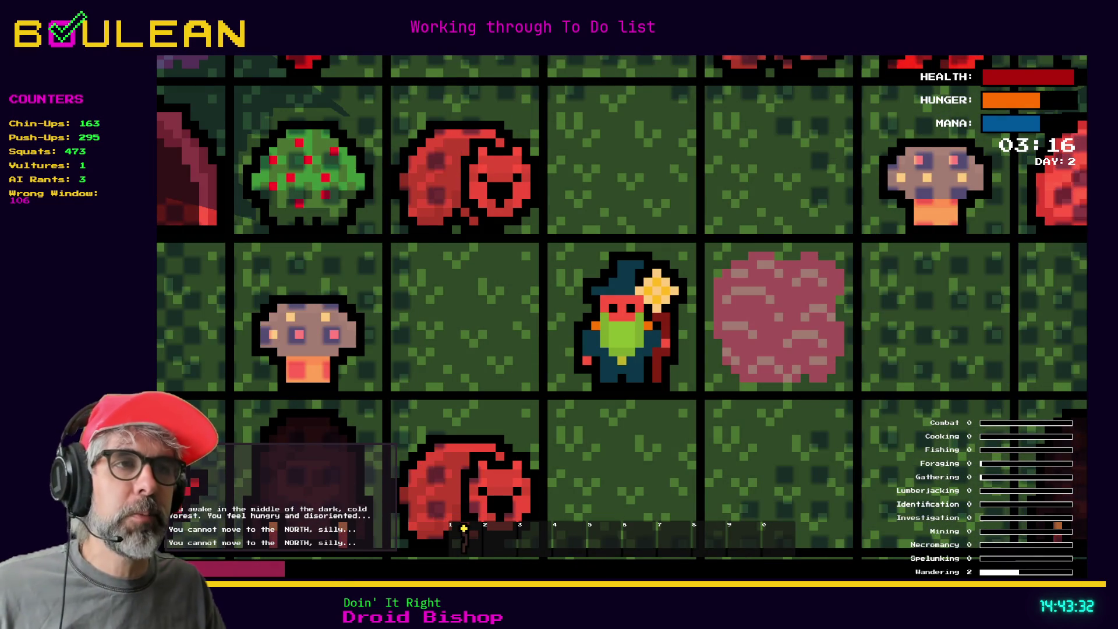
Step: Move the wizard one tile north, stop the game, and switch to the wizard sprite in Aseprite
key("w")
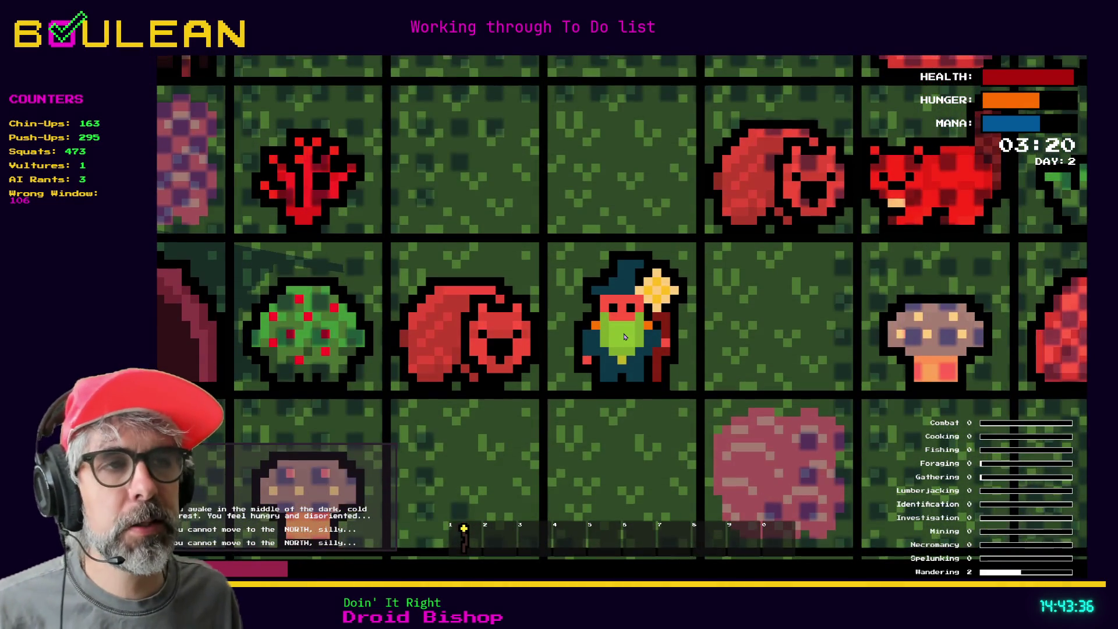
key("Escape")
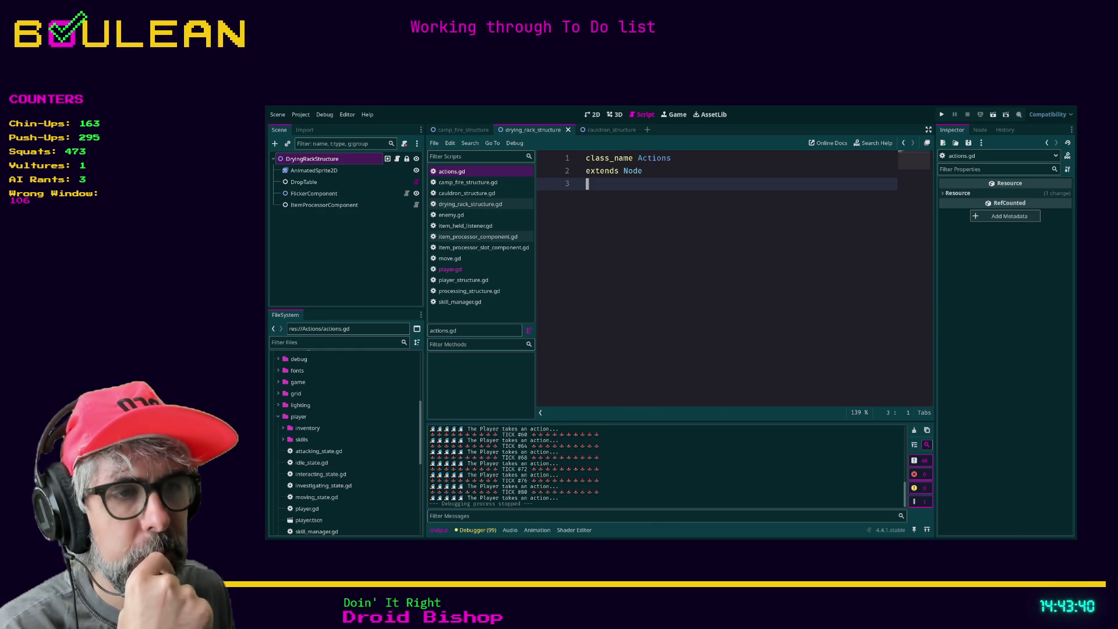
key("alt+Tab")
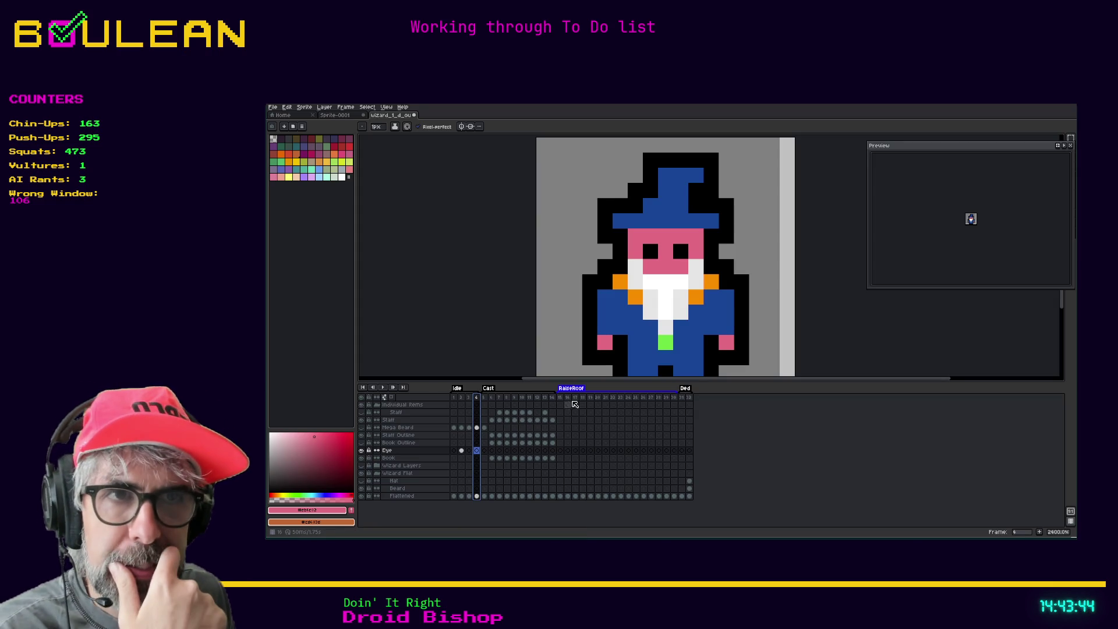
Step: Step through idle frames 1–3, then play the idle animation
left_click(454, 398)
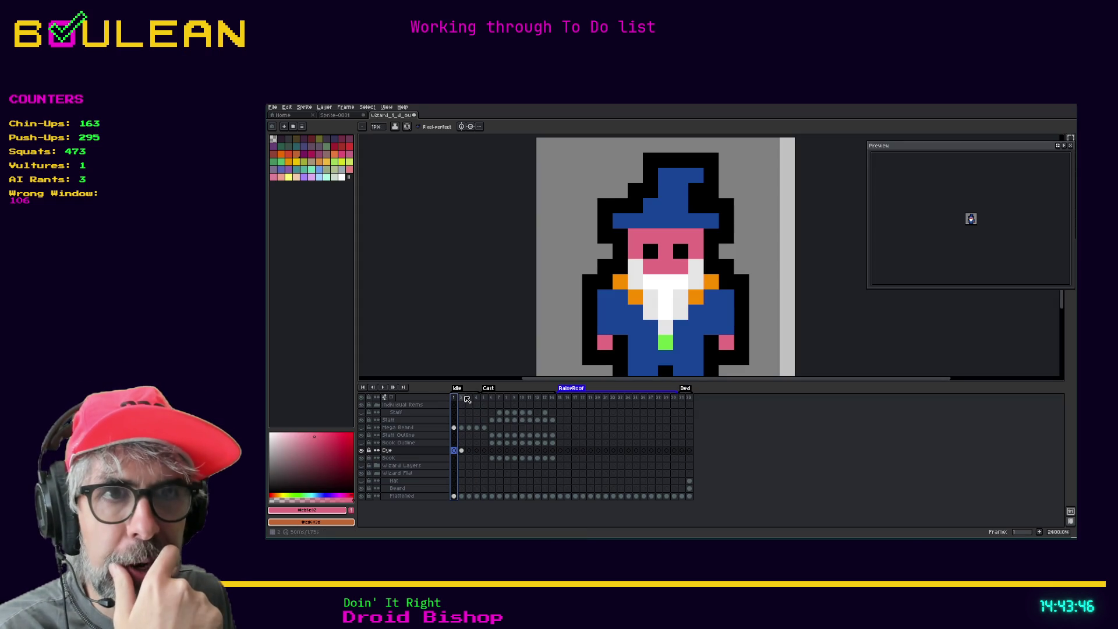
left_click(462, 398)
left_click(469, 398)
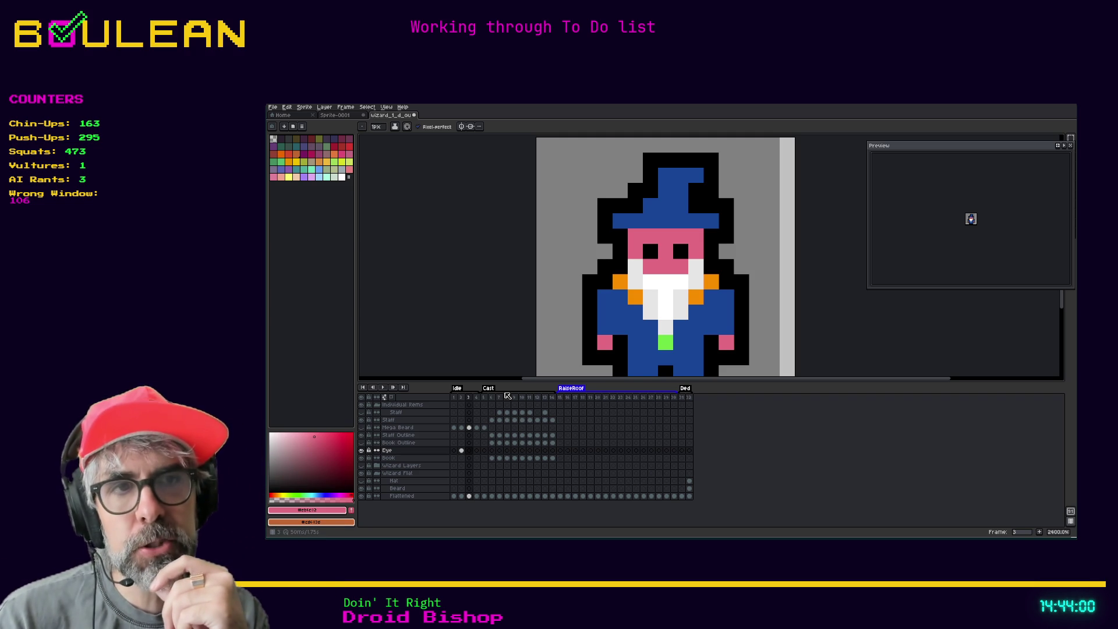
key("Return")
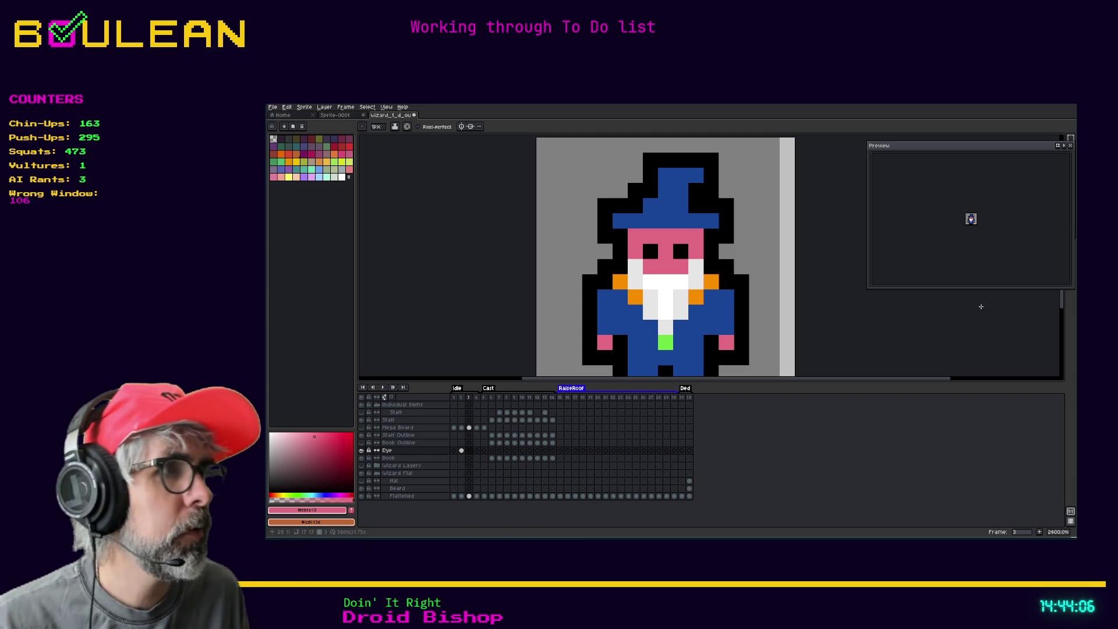
Step: Move the preview aside, go to frame 4, and marquee-select the wizard's hat
left_click_drag(1011, 149, 976, 163)
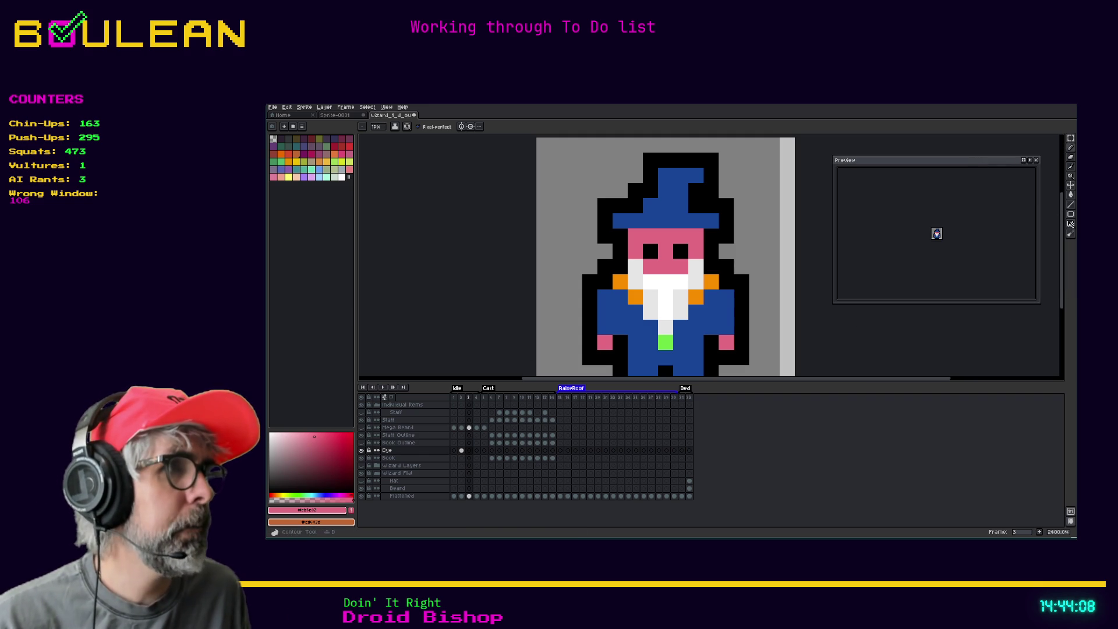
left_click_drag(1063, 228, 1061, 215)
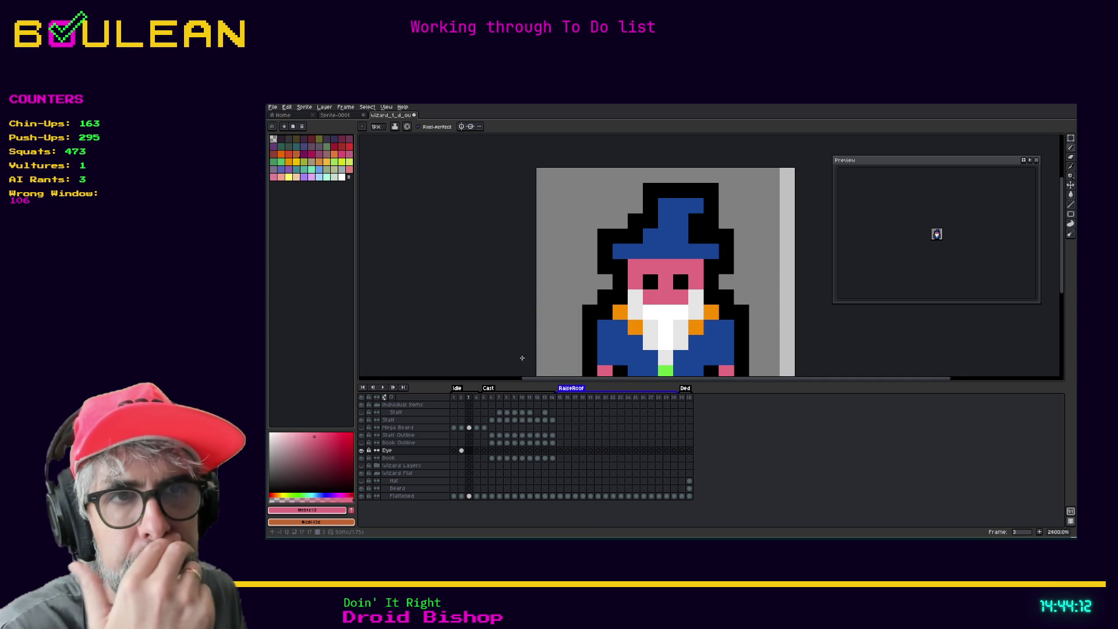
left_click(478, 399)
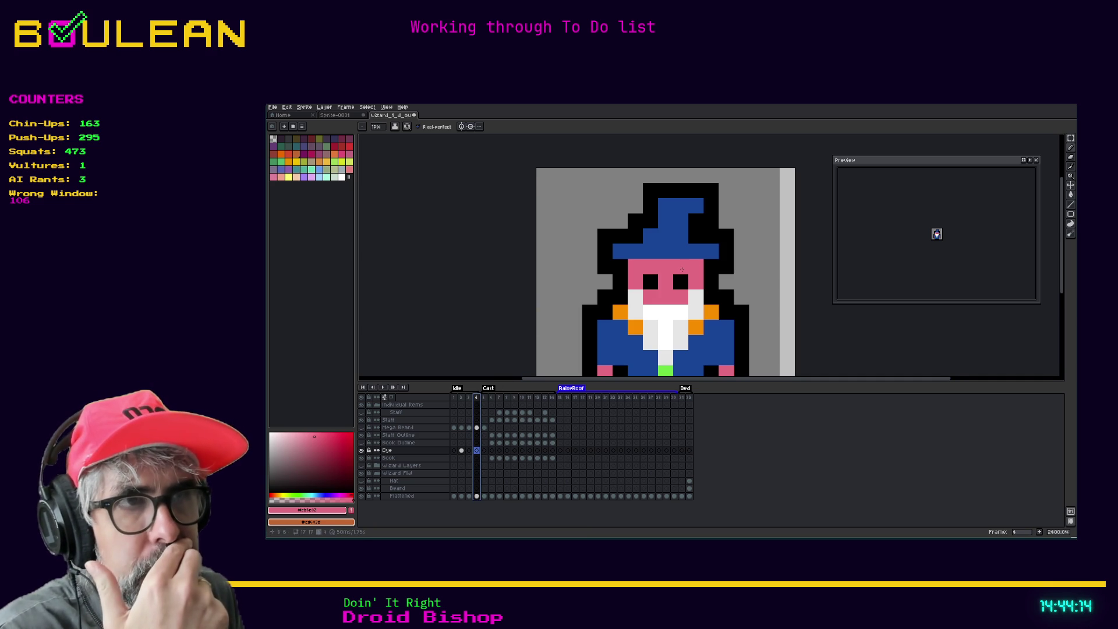
key("m")
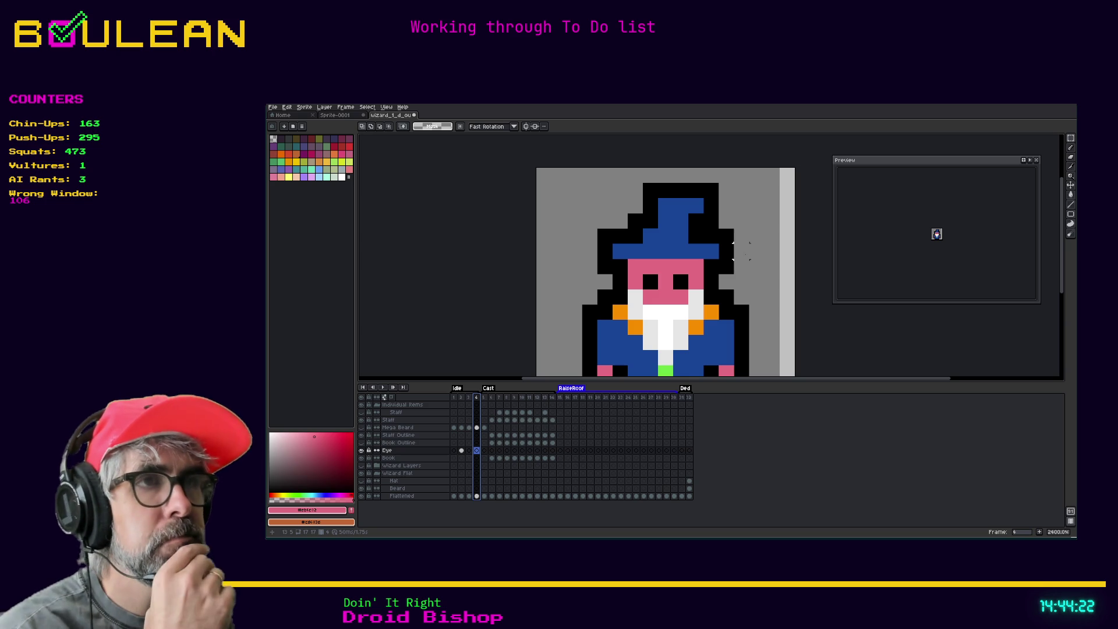
left_click_drag(741, 251, 572, 188)
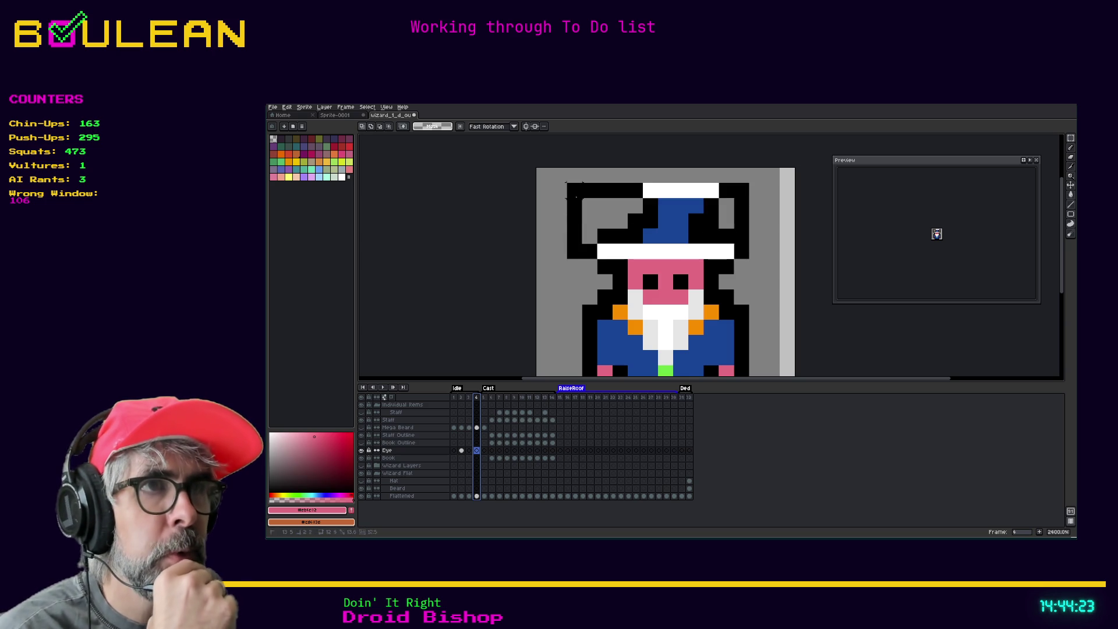
Step: On the Flattened layer, select the hat and try moving it down one pixel and back up
left_click(669, 238)
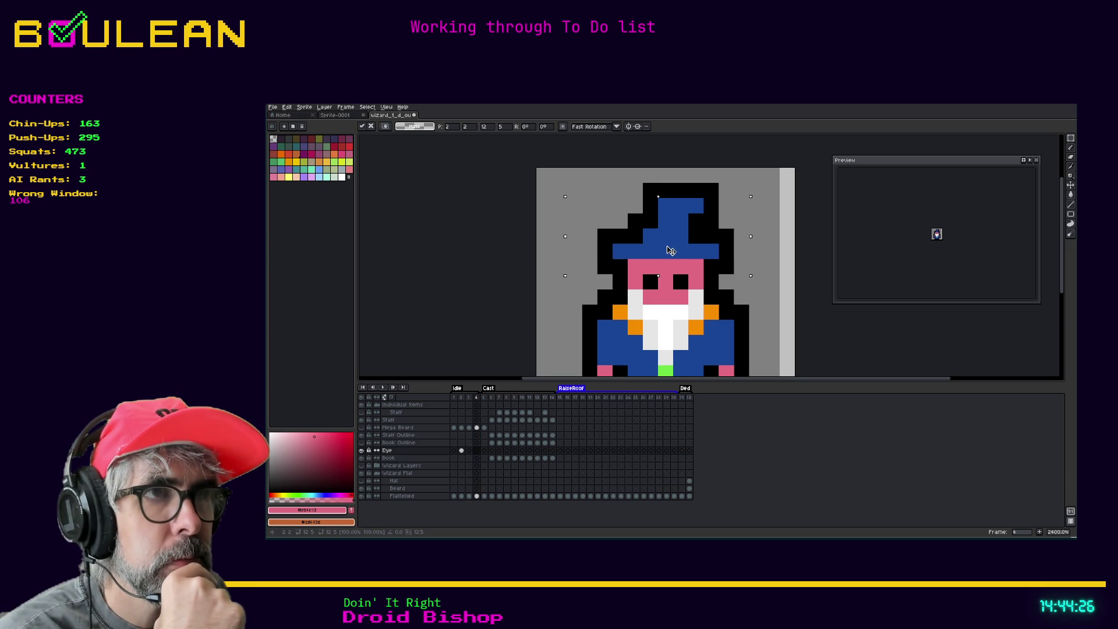
key("ctrl+d")
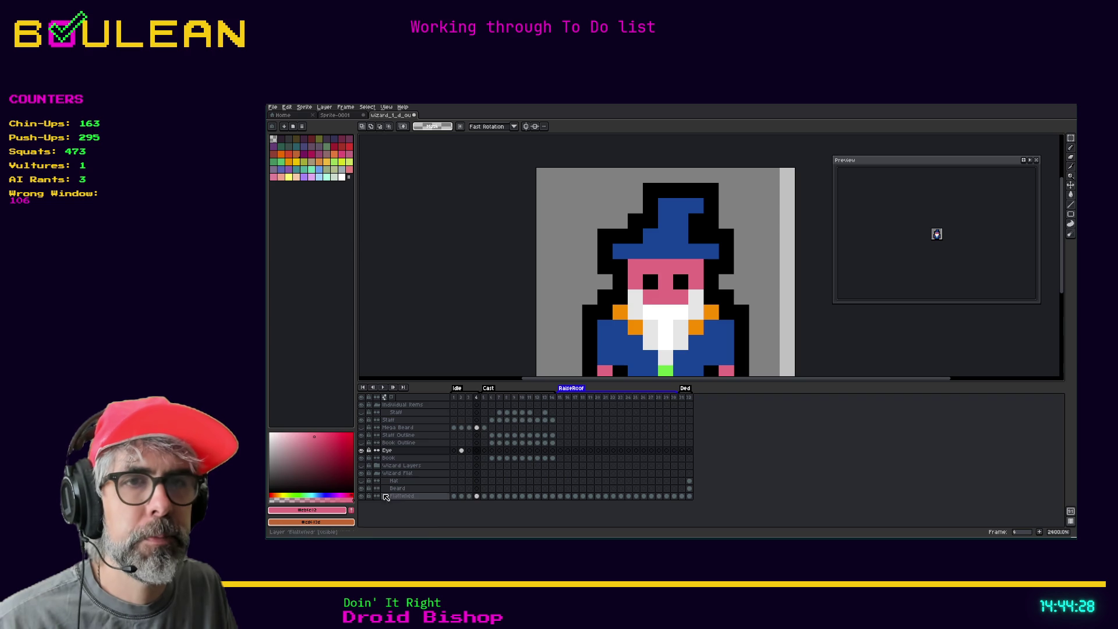
left_click(421, 499)
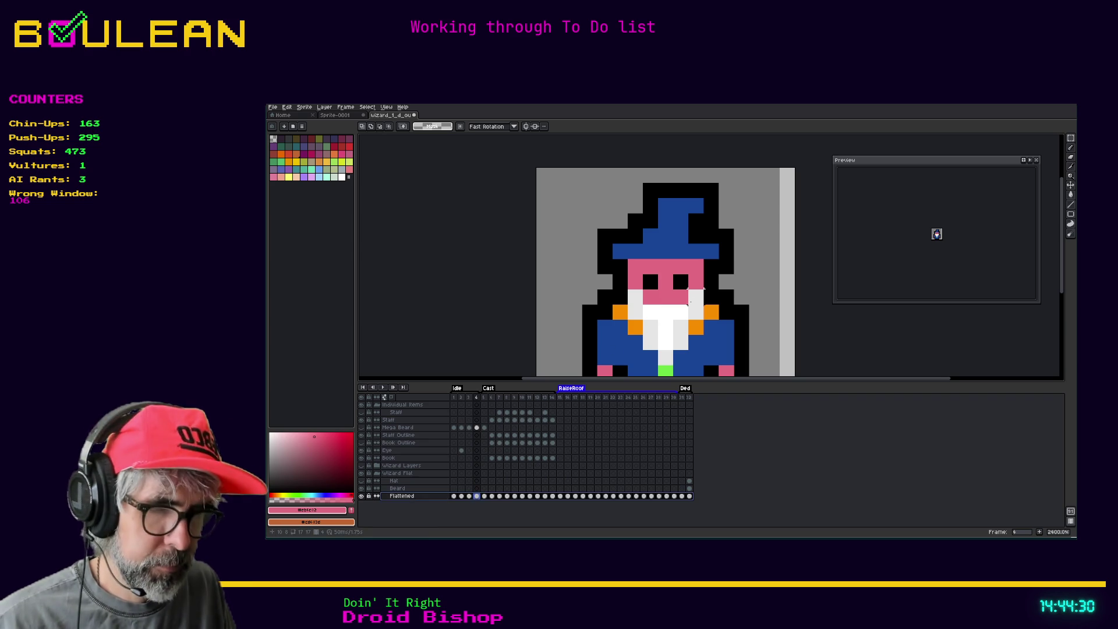
mouse_move(734, 259)
left_mouse_down()
mouse_move(583, 200)
mouse_move(549, 166)
left_mouse_up()
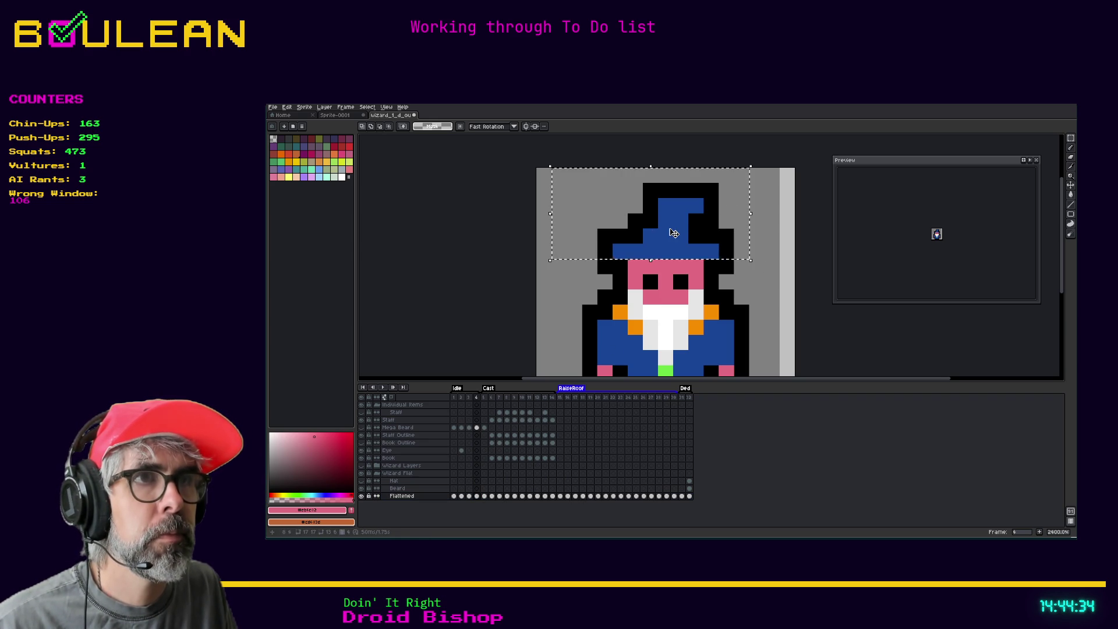
left_click_drag(671, 241, 670, 258)
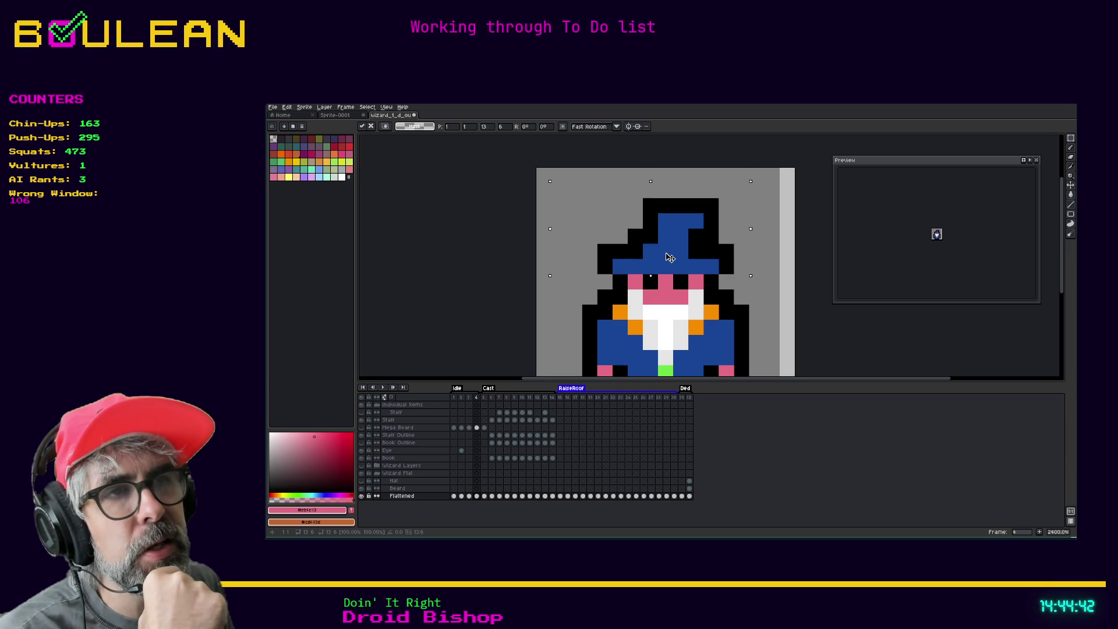
left_click_drag(669, 257, 671, 239)
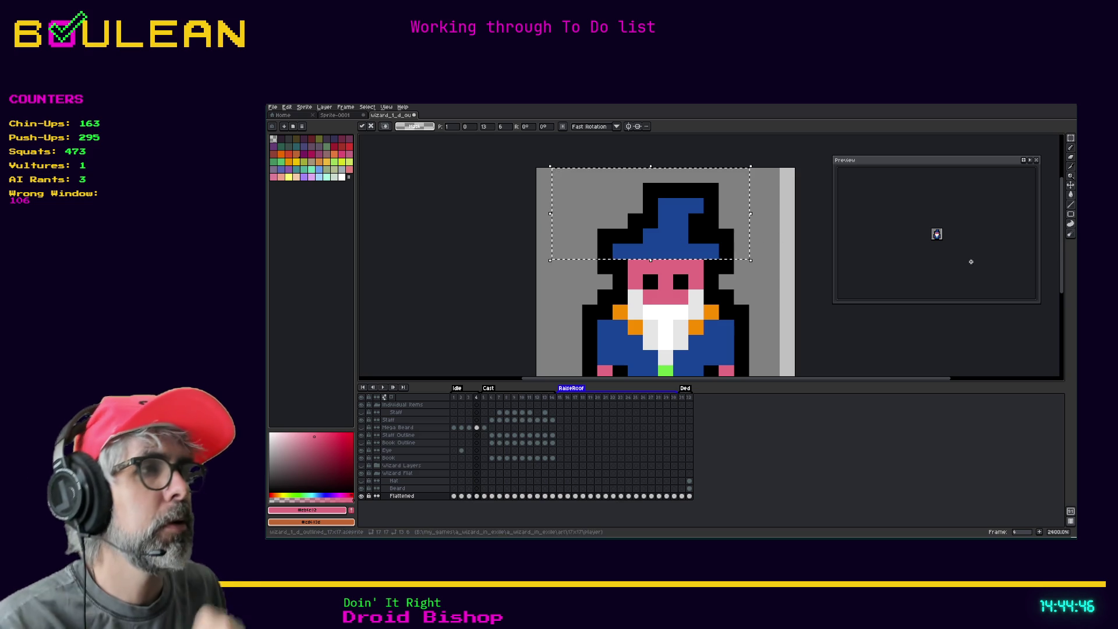
Step: Nudge the hat down one pixel and commit, then move it up one pixel and commit
left_click_drag(1062, 262, 1039, 283)
key("Down")
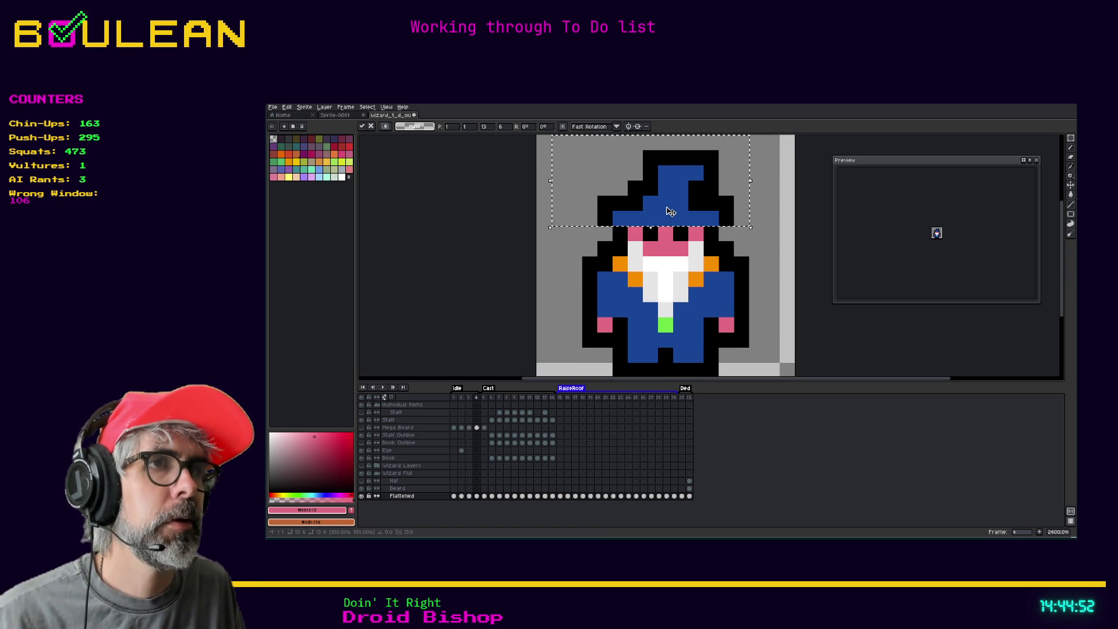
key("ctrl+d")
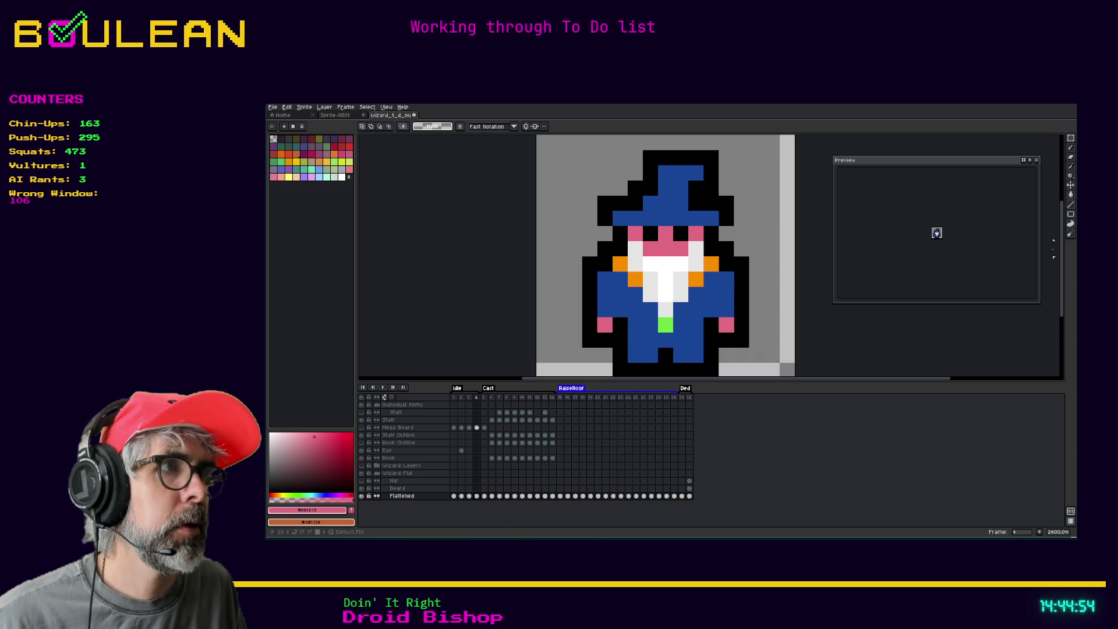
left_click_drag(1064, 255, 1065, 252)
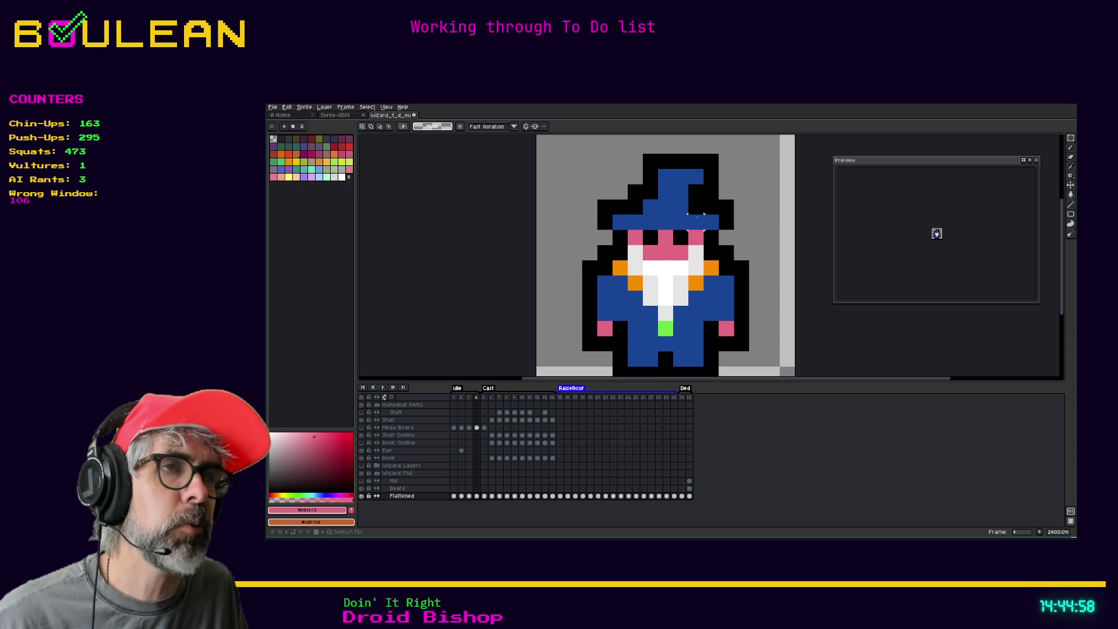
left_click_drag(817, 237, 786, 221)
key("ctrl+d")
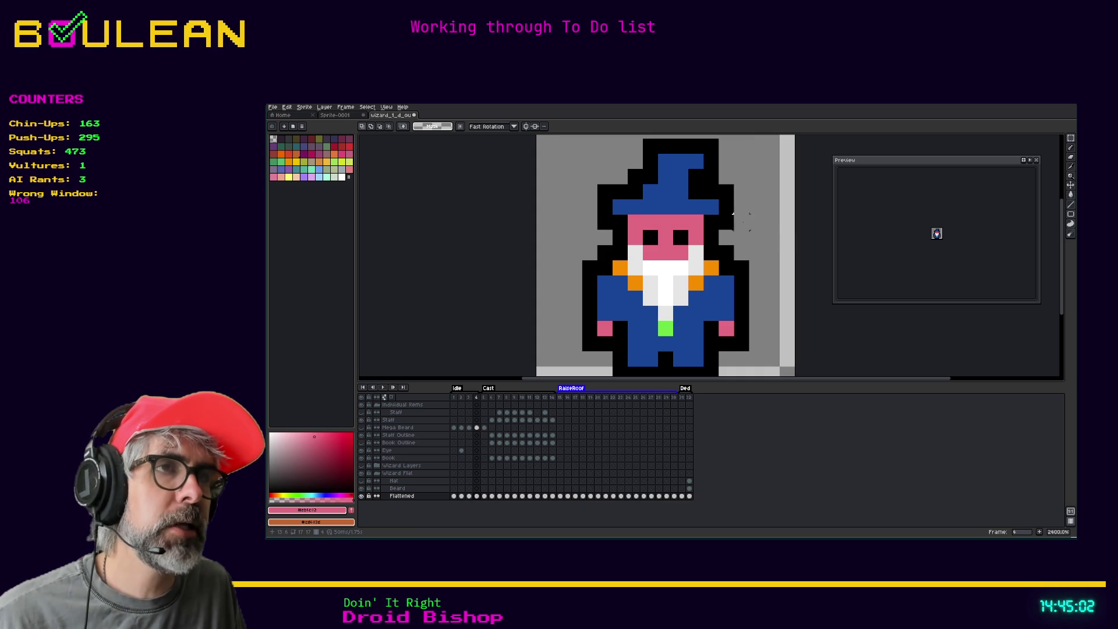
left_click_drag(1065, 257, 1065, 241)
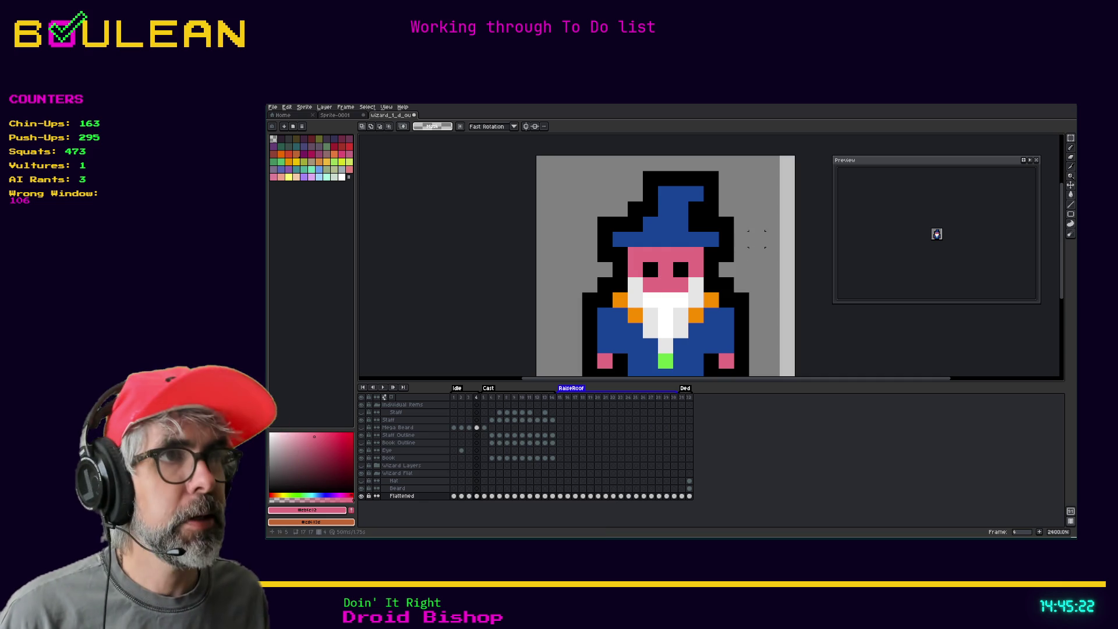
Step: Reselect the hat, lift it one pixel, and nudge it down then back up
left_click_drag(756, 239, 580, 168)
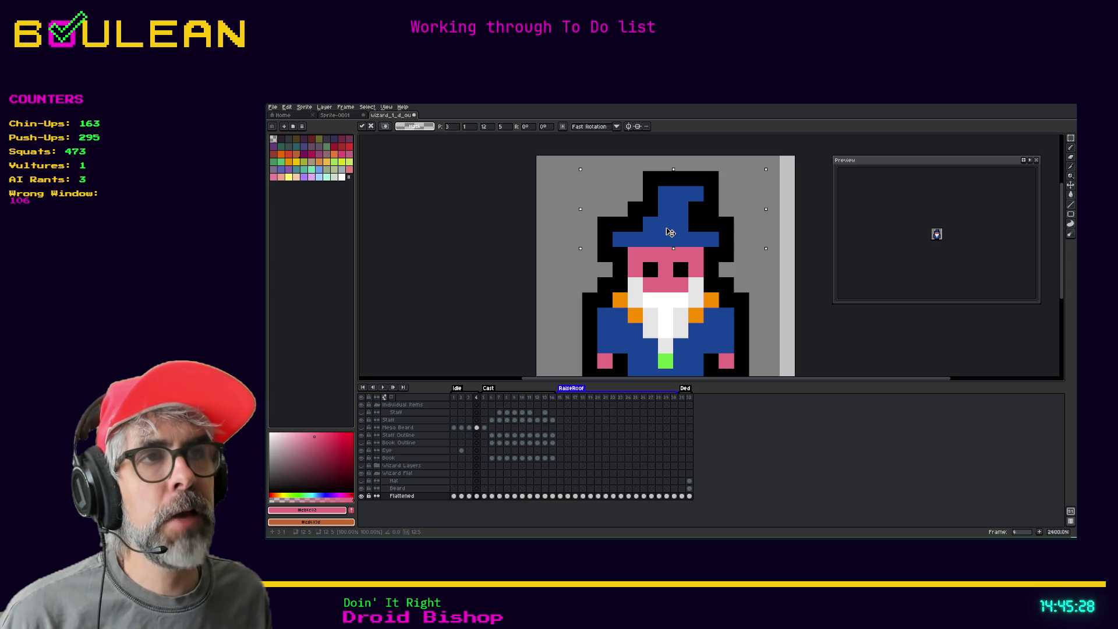
left_click_drag(670, 232, 671, 220)
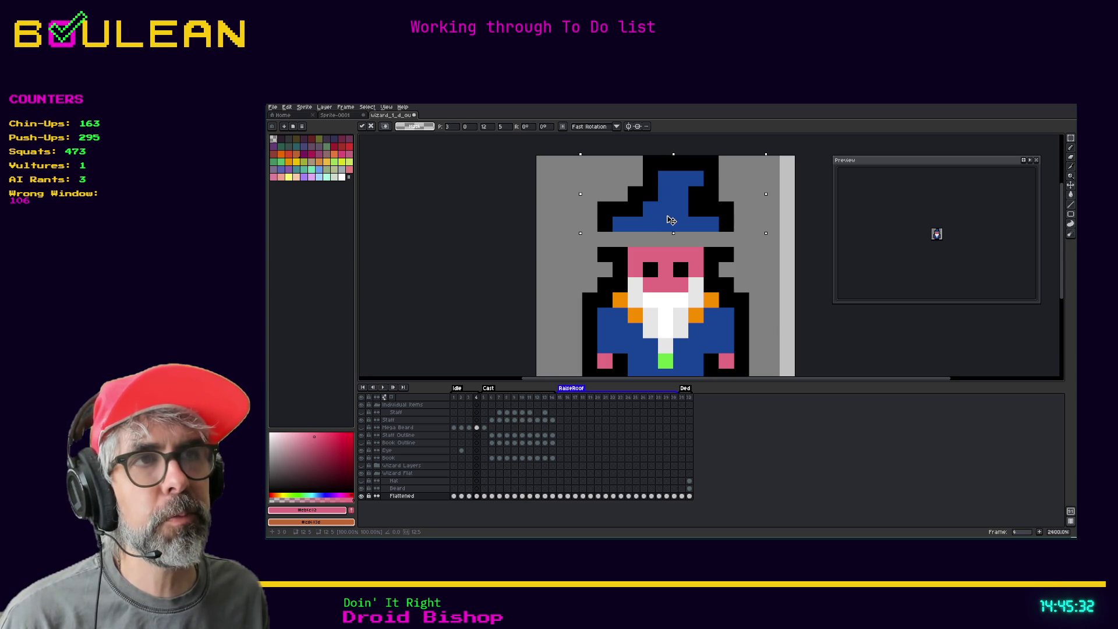
key("Down")
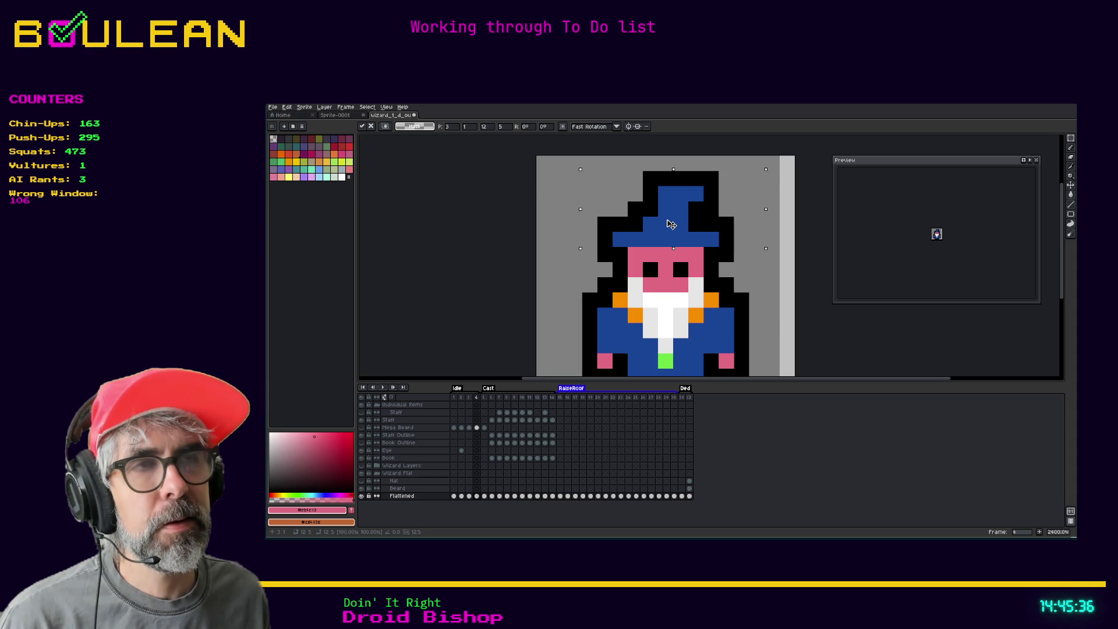
key("Up")
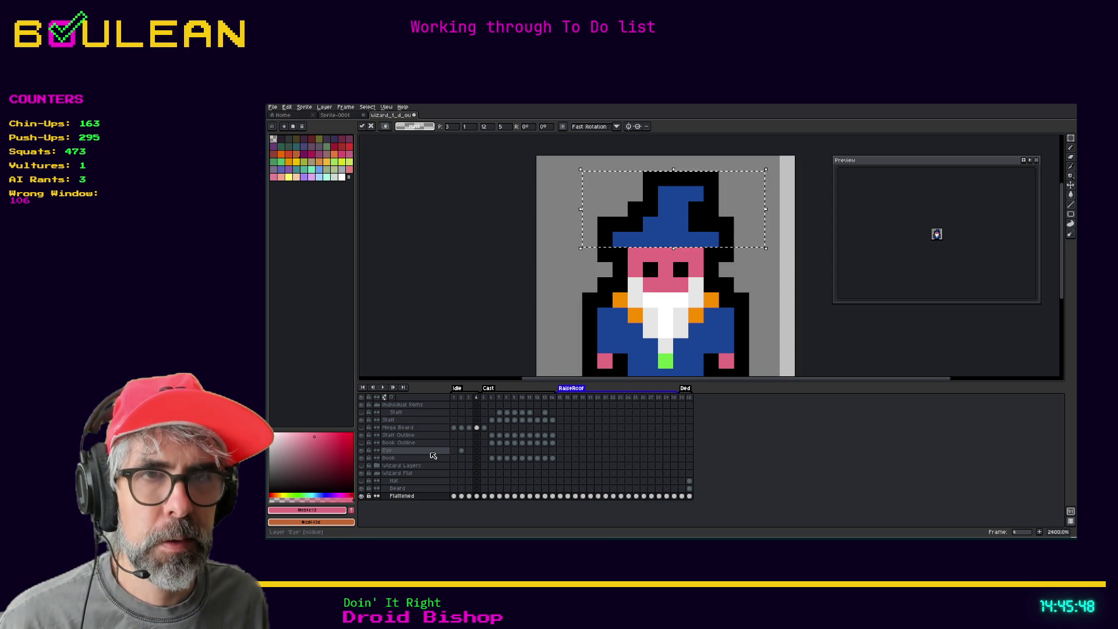
left_click(431, 452)
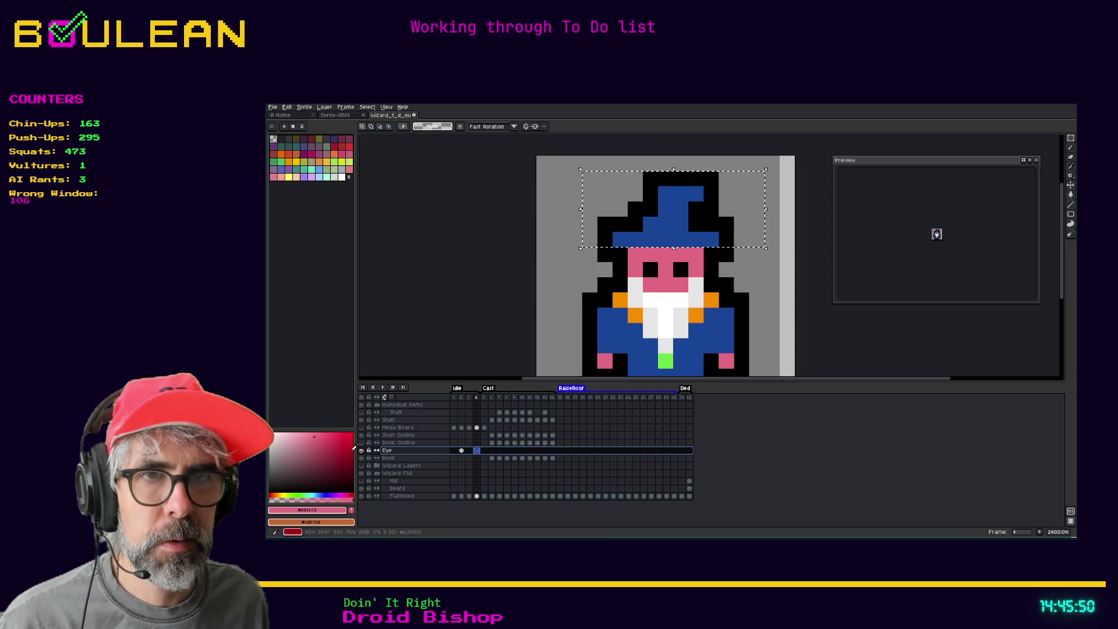
Step: Add a new layer above the Eye layer
left_click(461, 451)
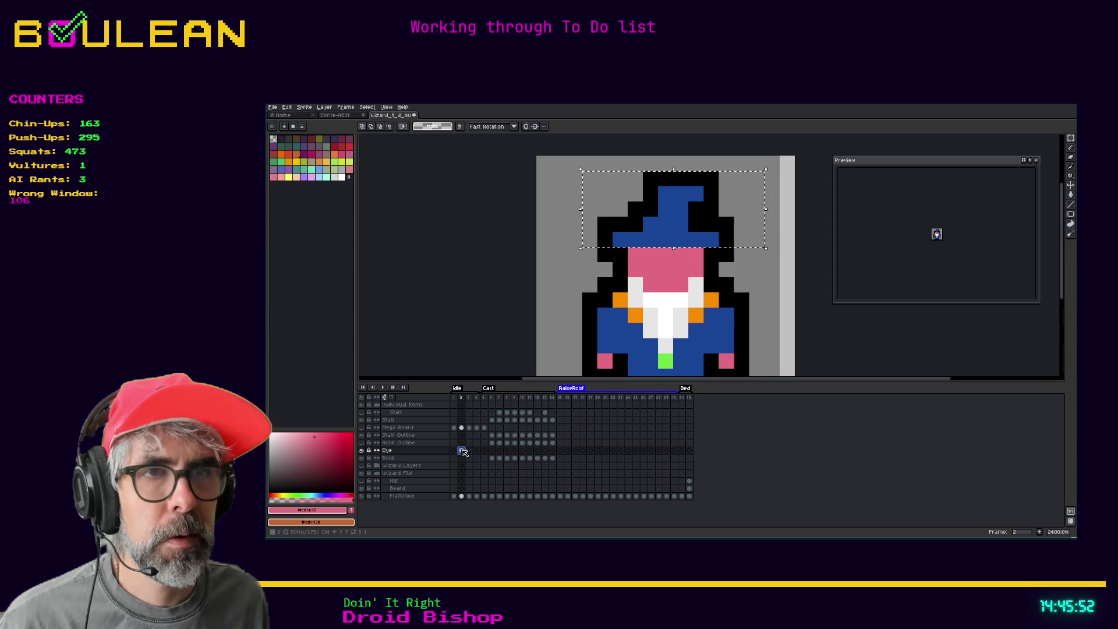
left_click(453, 451)
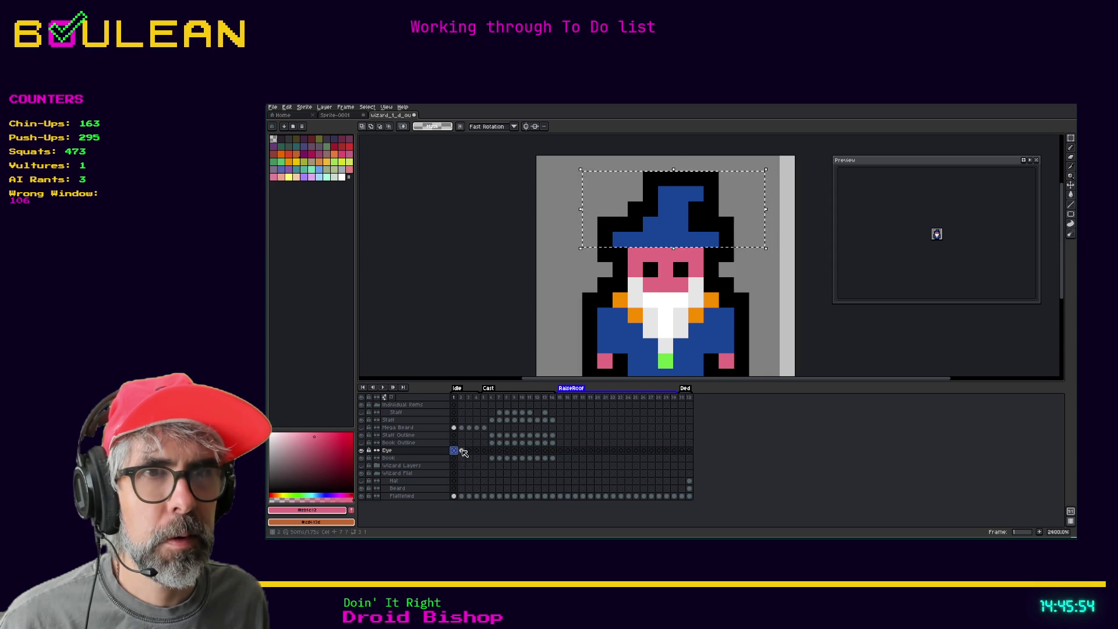
right_click(412, 453)
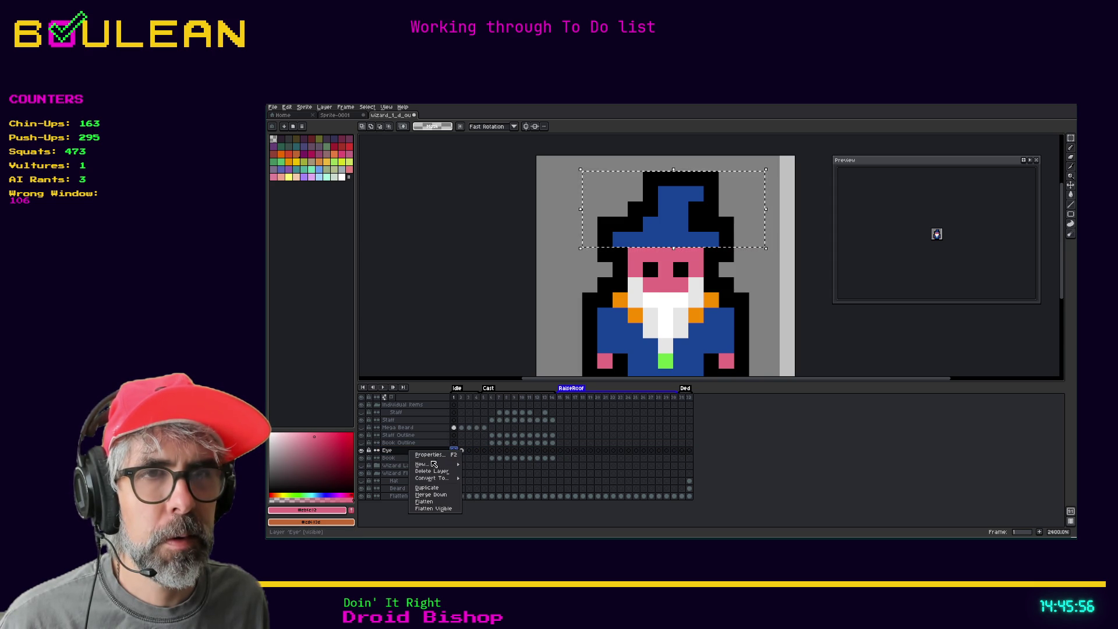
left_click(471, 466)
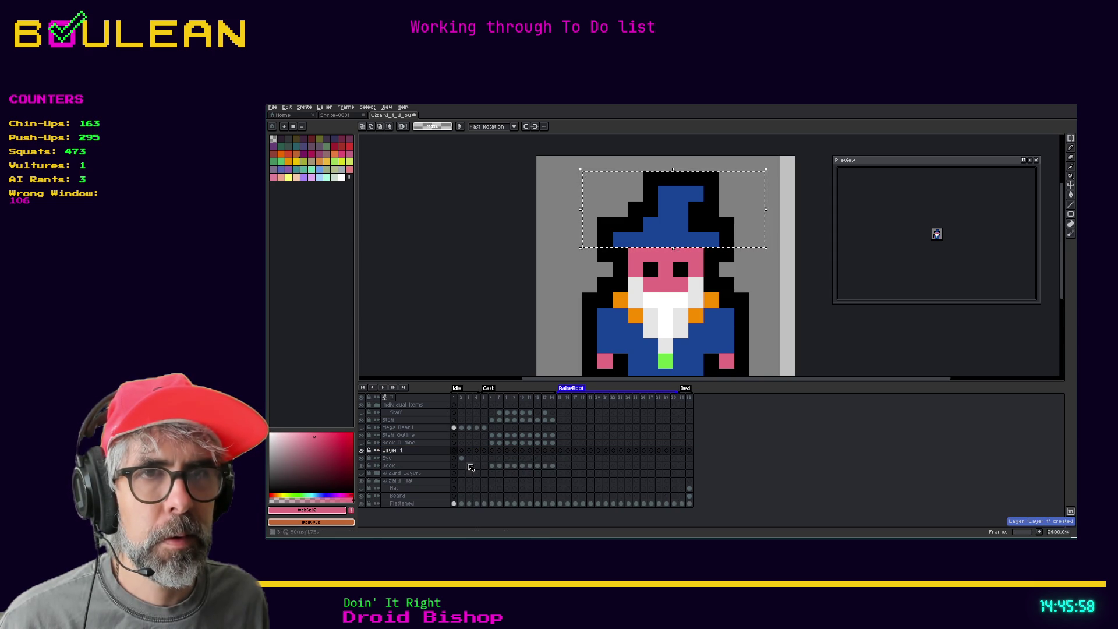
Step: Rename Layer 1 to 'top of head'
double_click(410, 454)
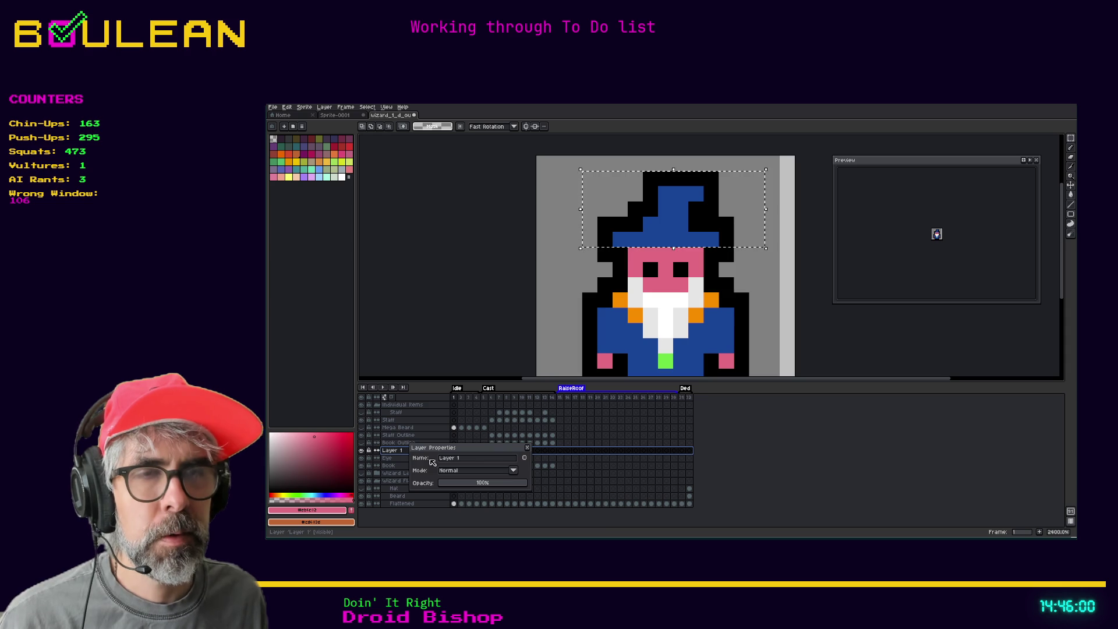
key("BackSpace")
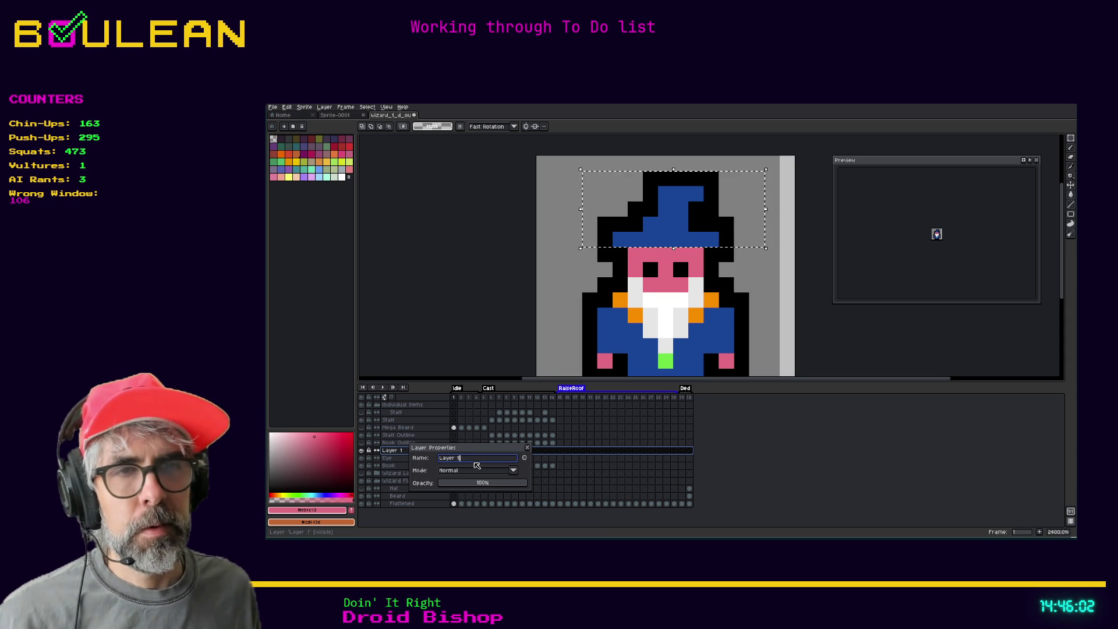
key("BackSpace")
key("BackSpace")
key("BackSpace")
type("top of head")
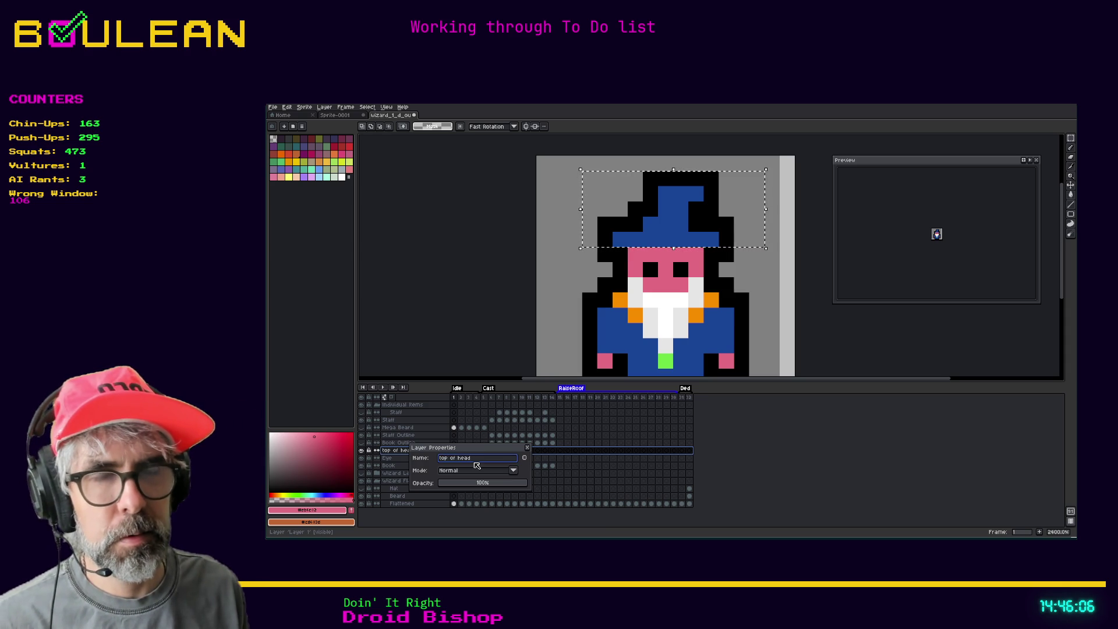
key("Return")
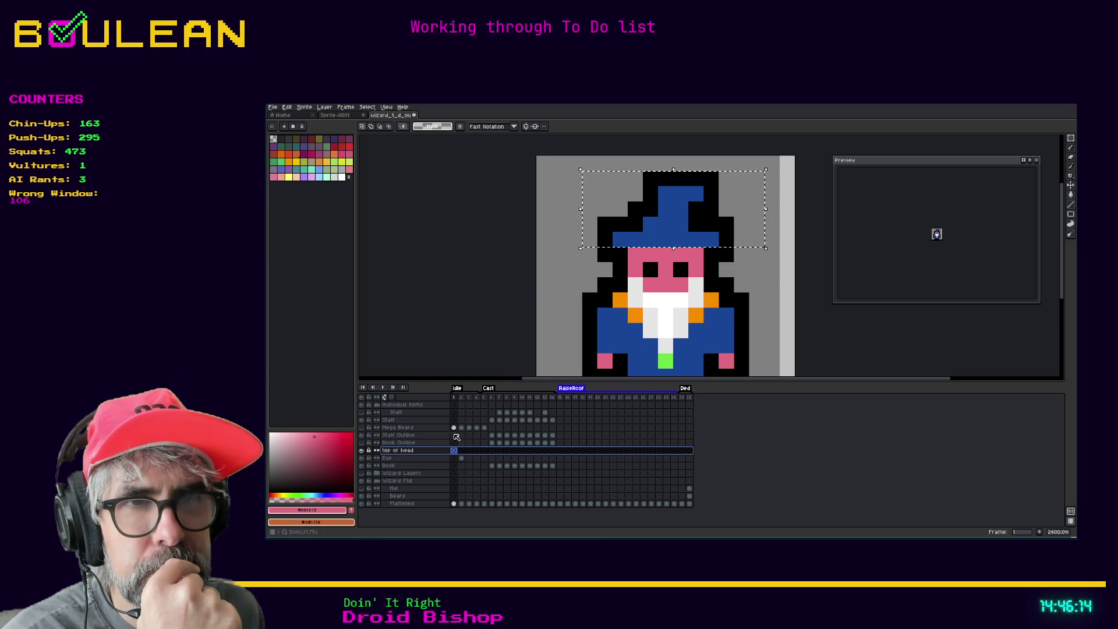
left_click(476, 428)
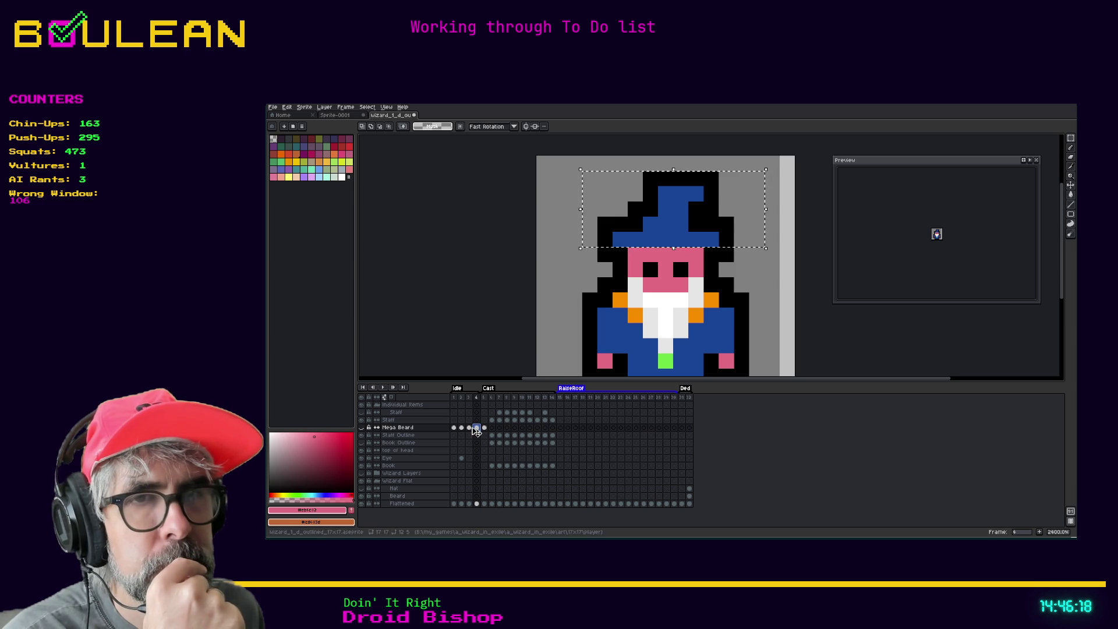
Step: Raise the hat one pixel on frame 4 of the Flattened layer and commit
left_click(476, 505)
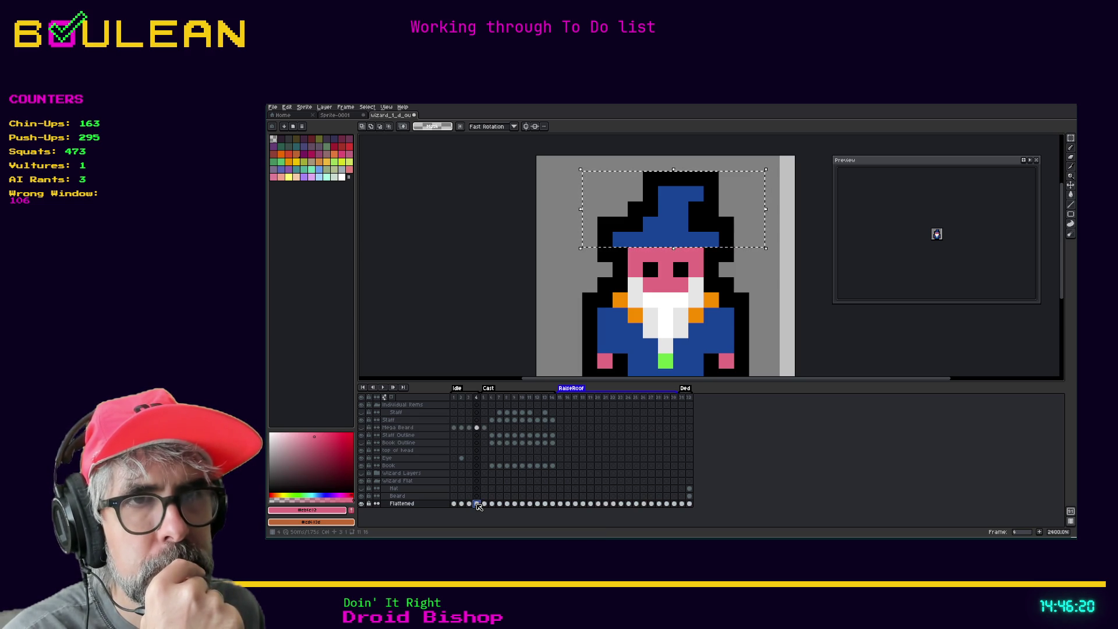
left_click_drag(692, 235, 690, 218)
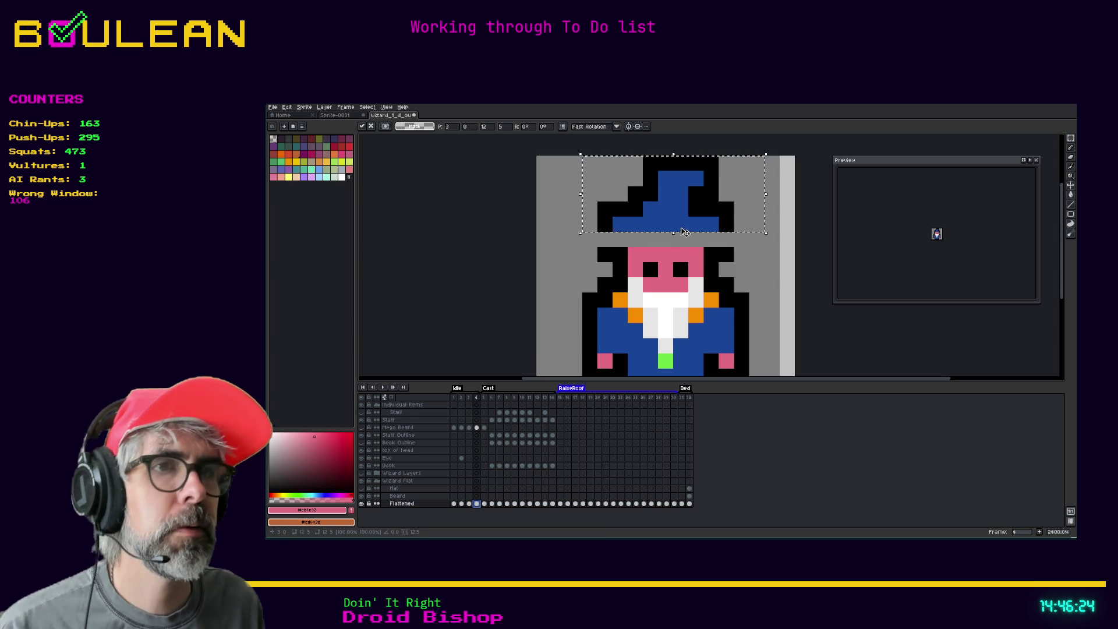
key("ctrl+d")
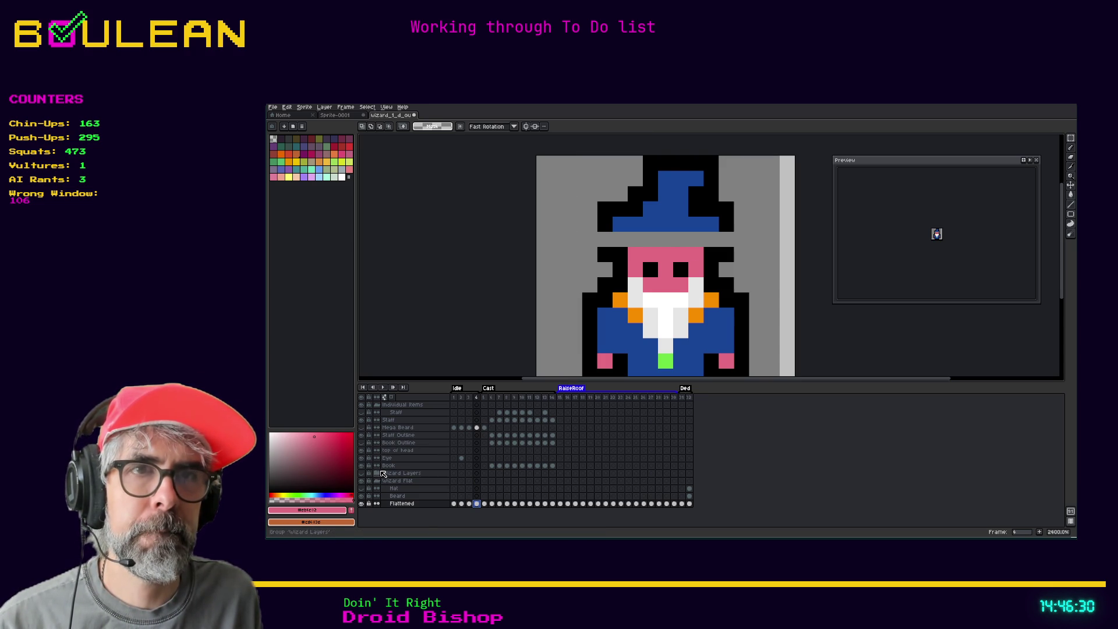
Step: On the top of head layer, pencil a white row above the face, undoing a stray eye pixel
left_click(477, 451)
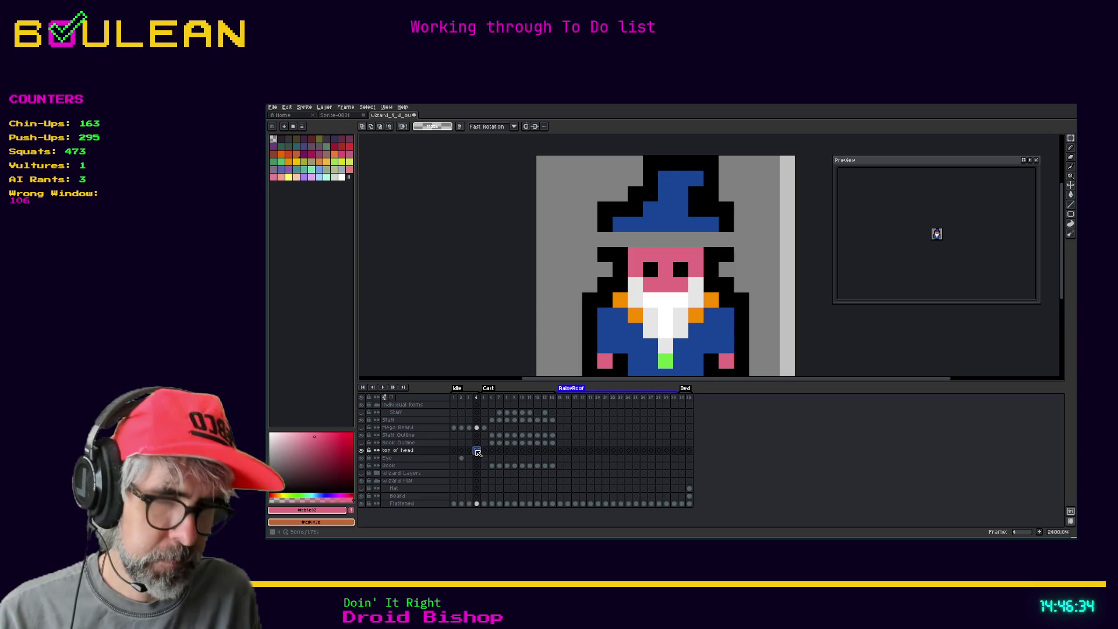
key("i")
left_click(662, 296)
key("b")
left_click(694, 241)
left_click_drag(694, 241, 634, 240)
left_click(654, 265)
key("ctrl+z")
Step: Sample the beard's light grey, then pick black as the drawing colour
key("i")
left_click(682, 319)
key("b")
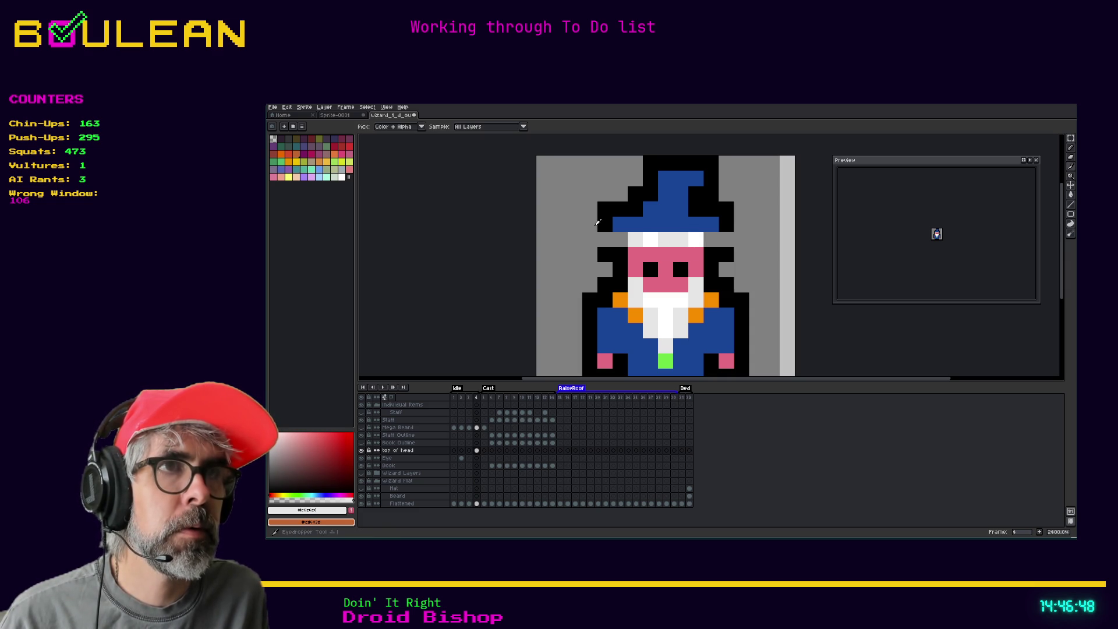
left_click(616, 237, "alt")
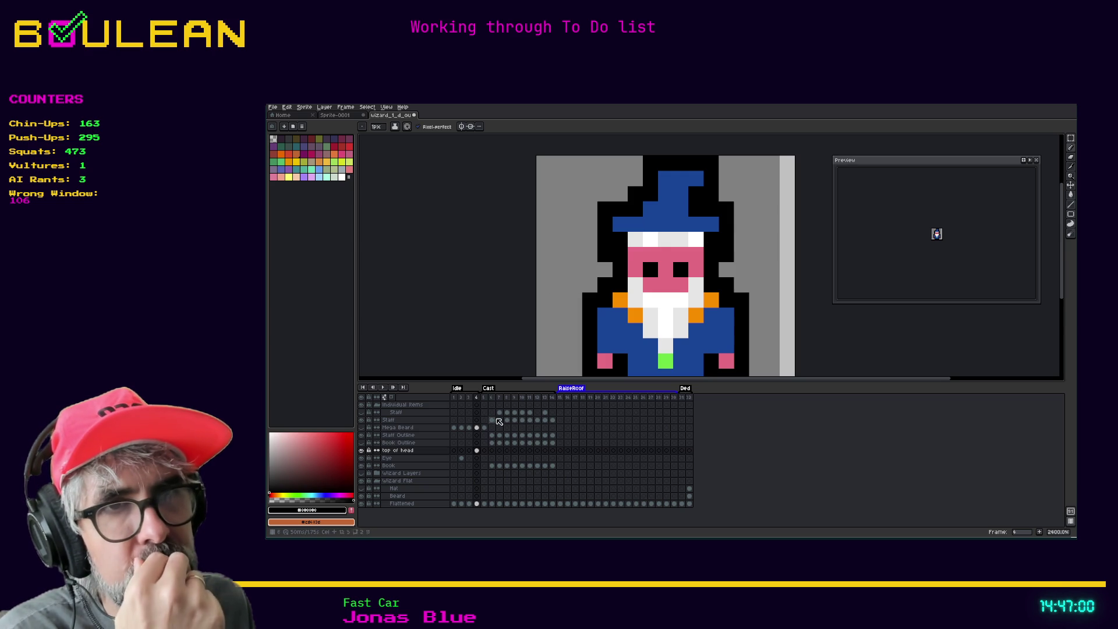
Step: Compare the hat on frames 3 and 4, then return to frame 1
left_click(470, 428)
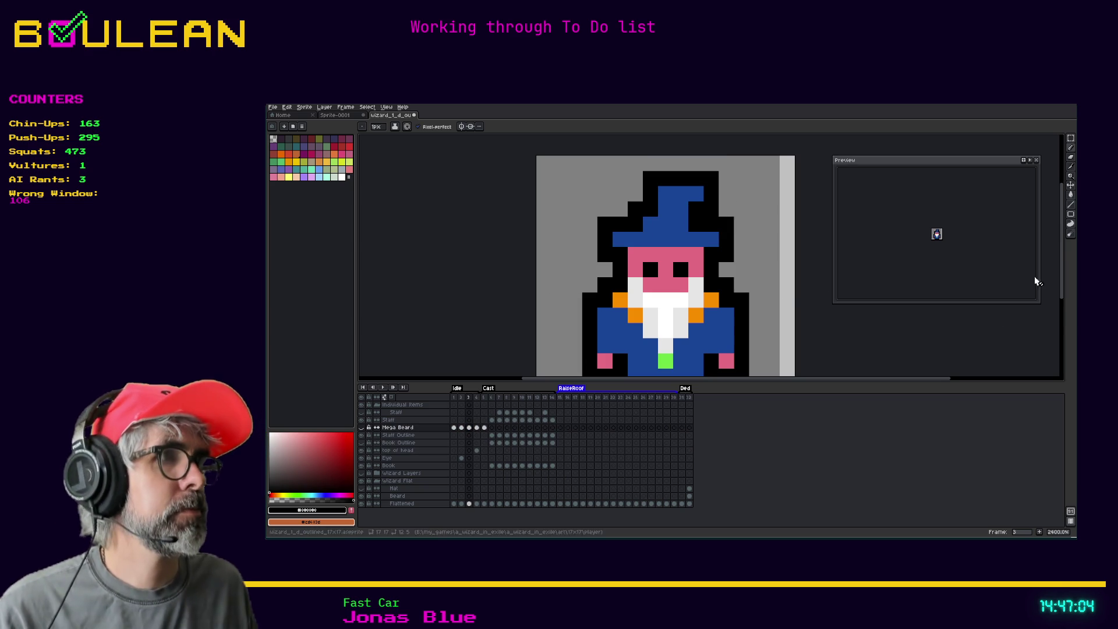
left_click_drag(1060, 282, 1063, 276)
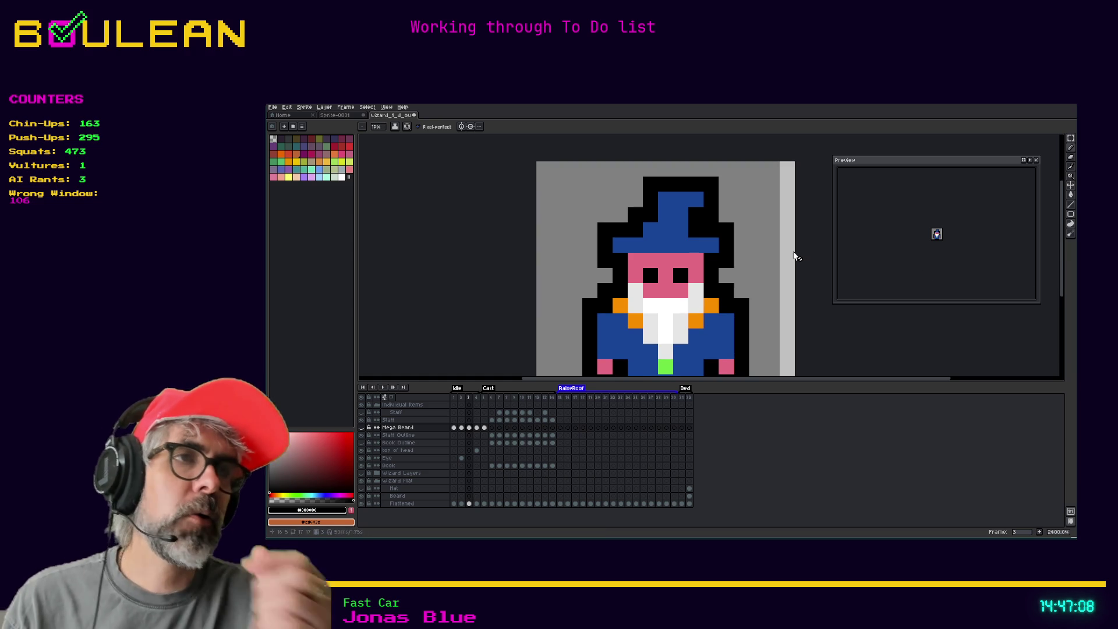
key("Right")
key("Left")
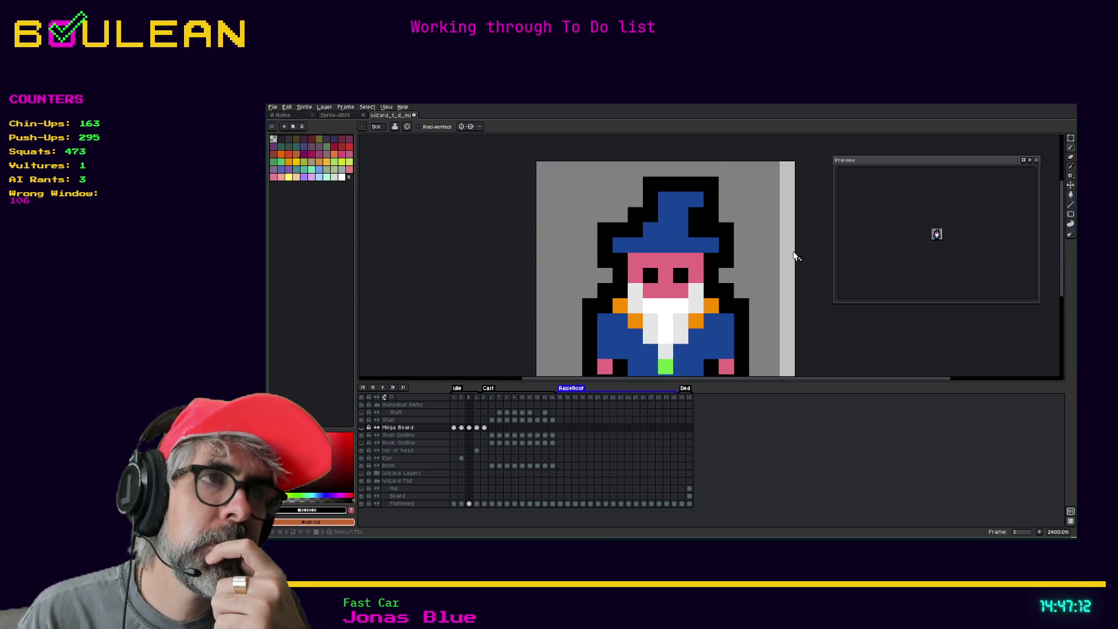
key("Right")
key("Left")
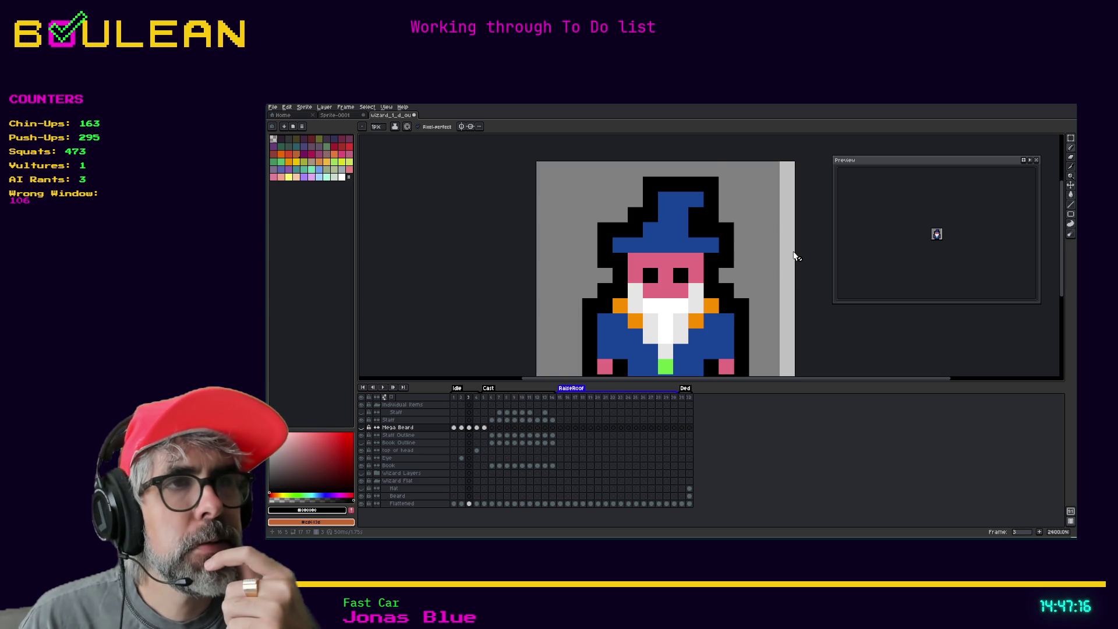
key("Right")
key("Left")
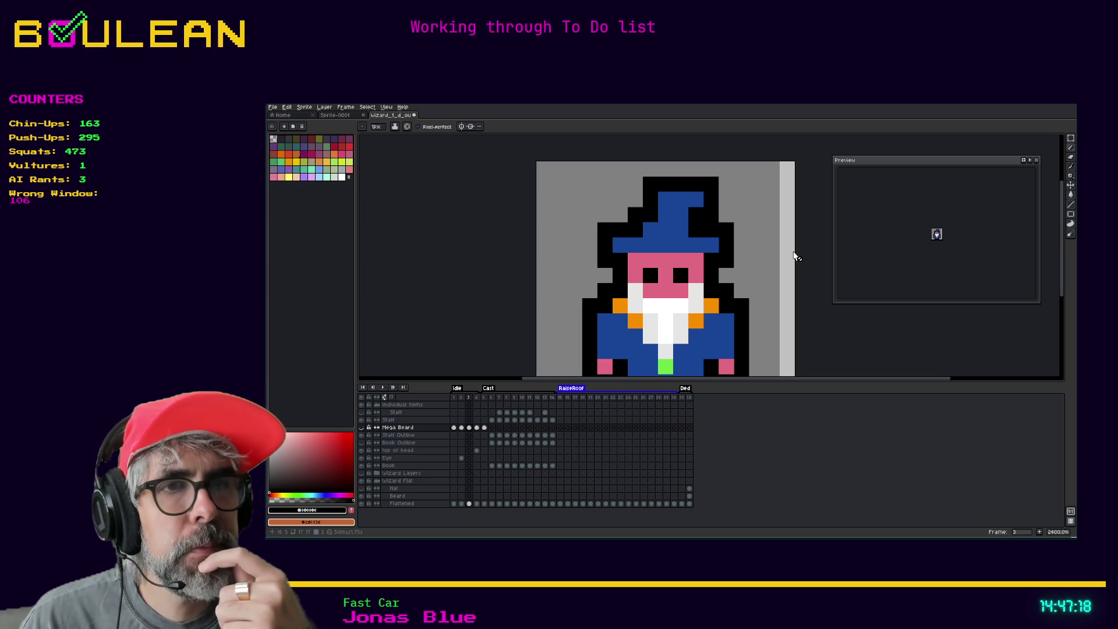
key("Left")
key("Left")
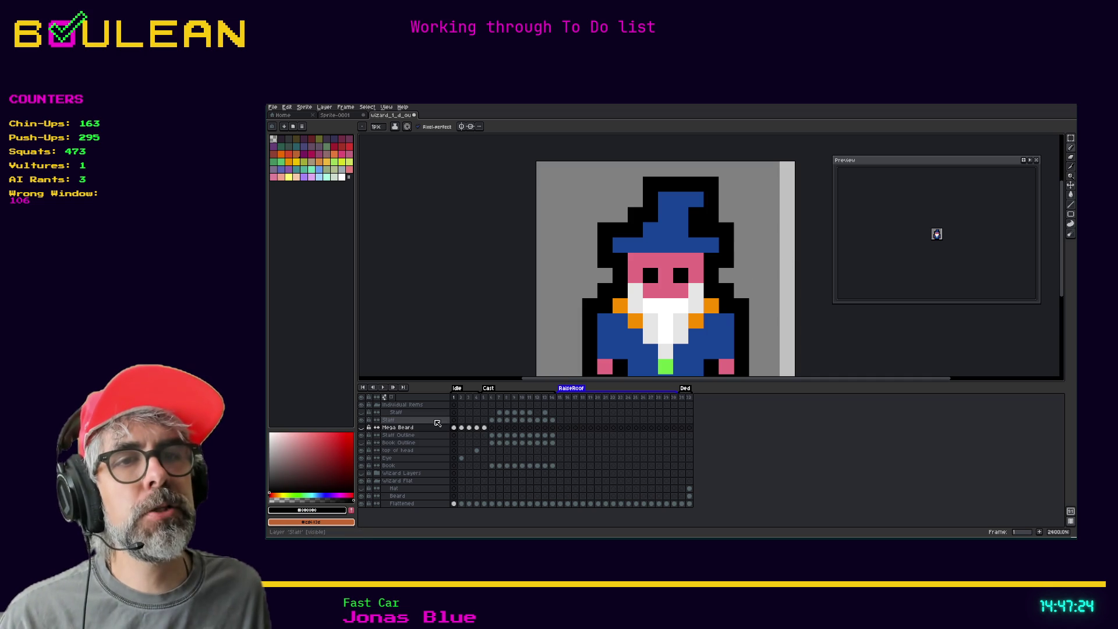
scroll(604, 258, "down", 2)
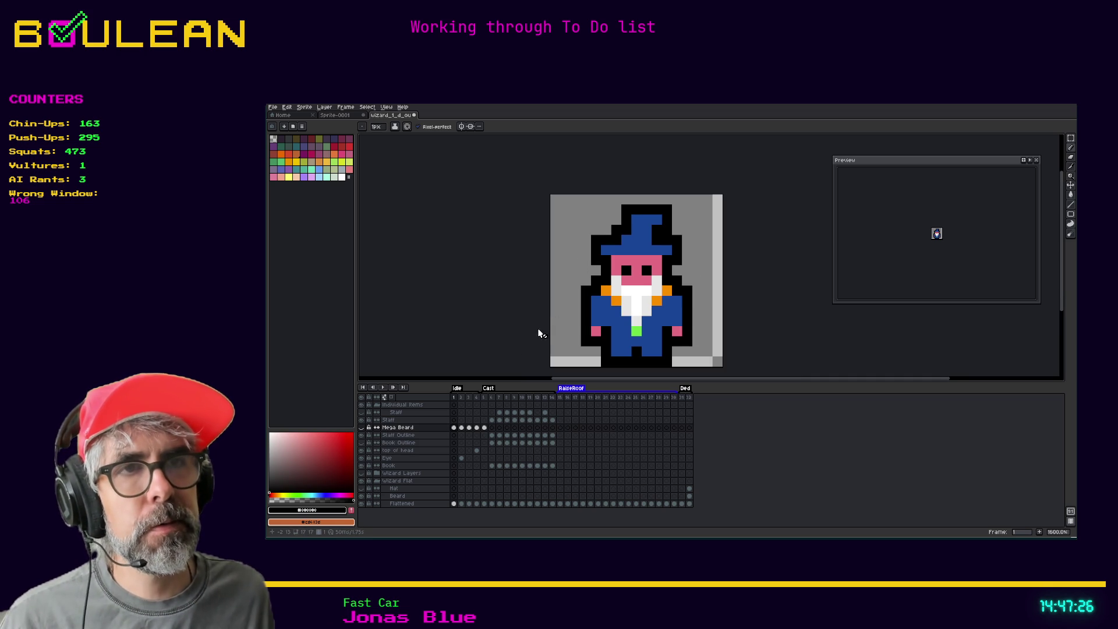
Step: Recentre the sprite and insert a new frame after frame 4 with Alt+N
left_click_drag(517, 332, 532, 309)
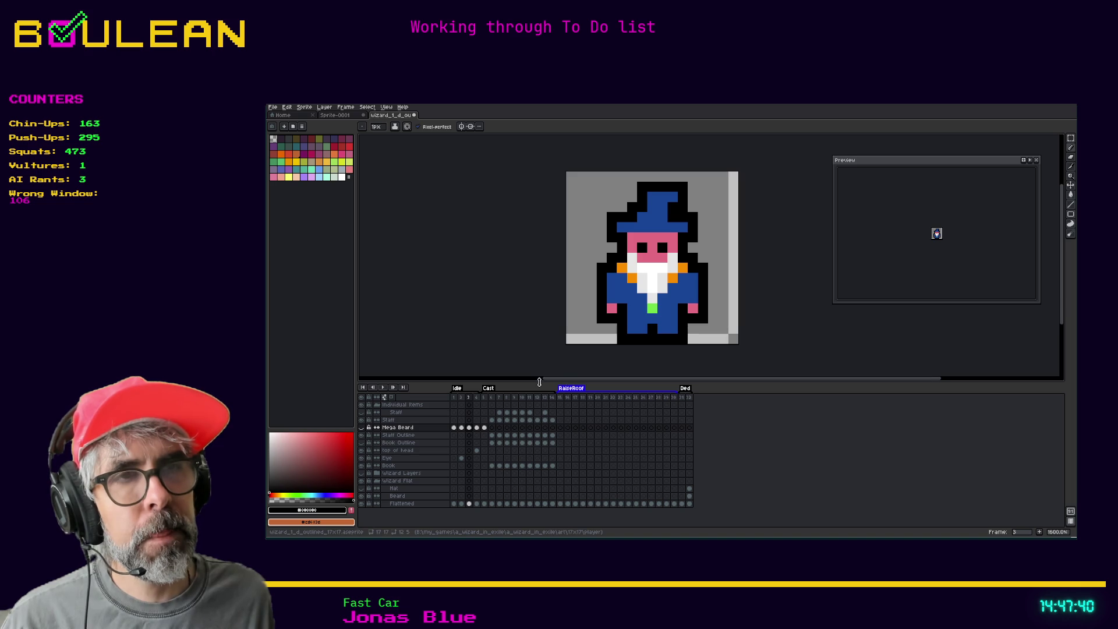
left_click(476, 398)
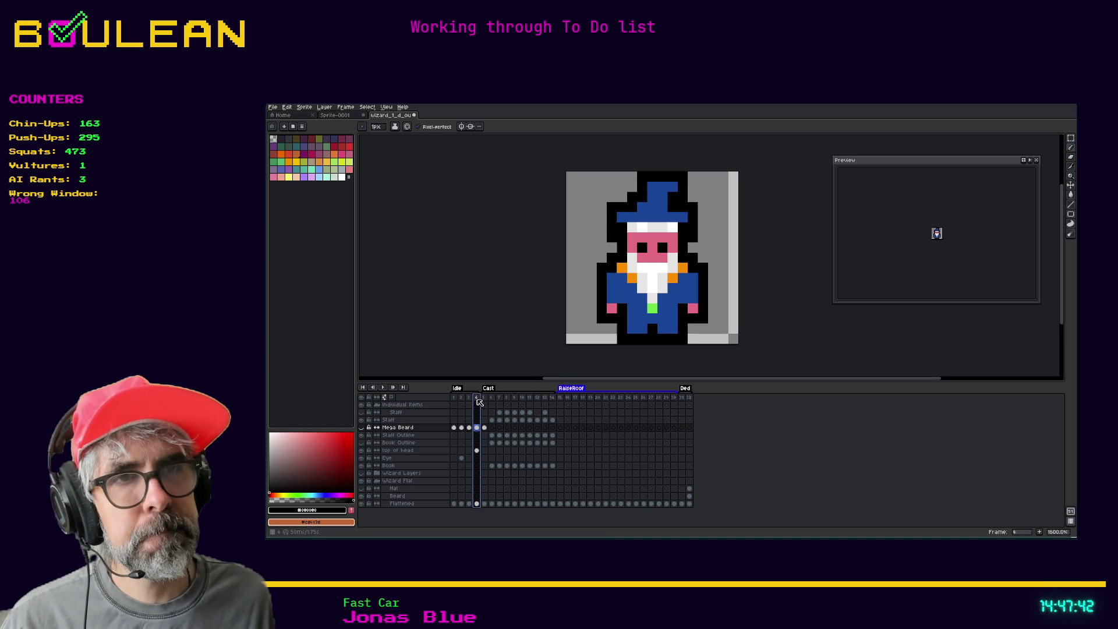
left_click(471, 399)
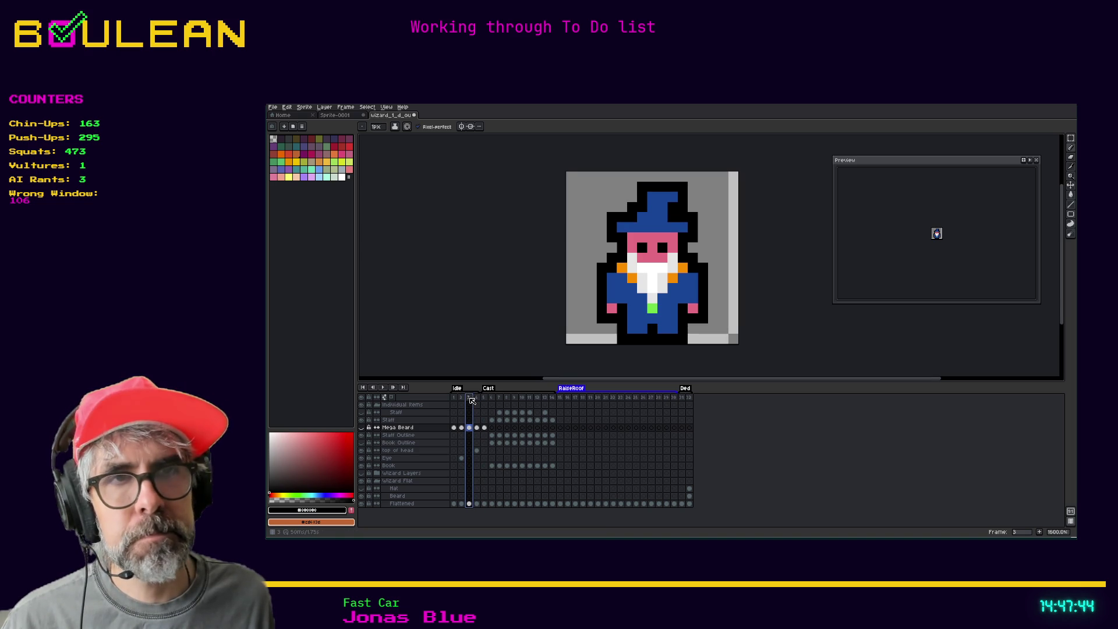
left_click(476, 398)
key("alt+n")
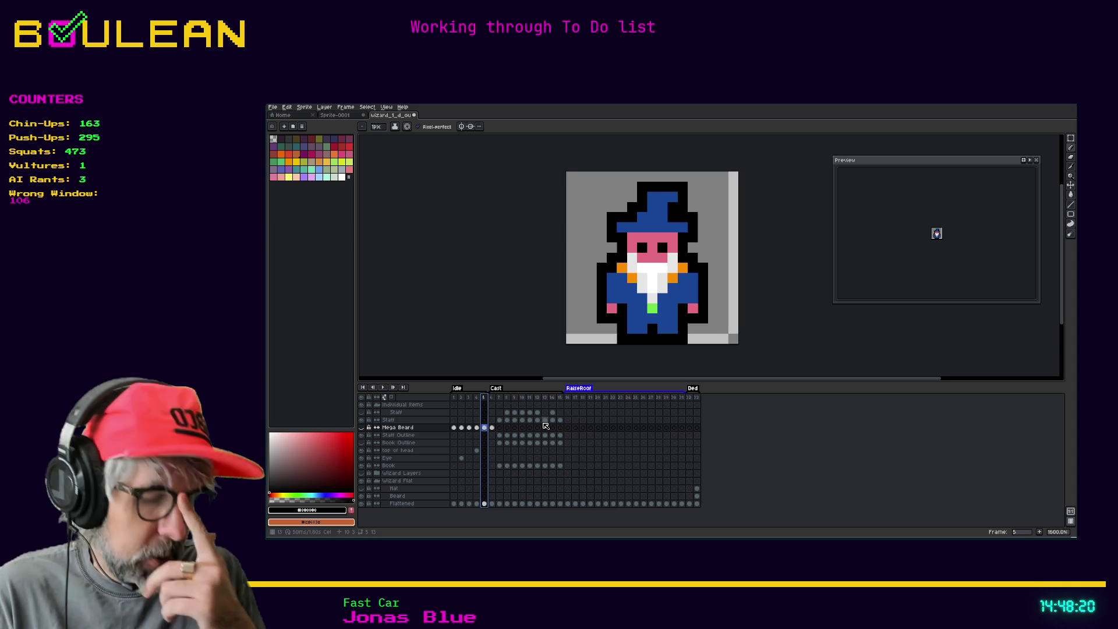
key("Left")
Step: Flip between frames 4 and 5 to preview the hat animation
key("Right")
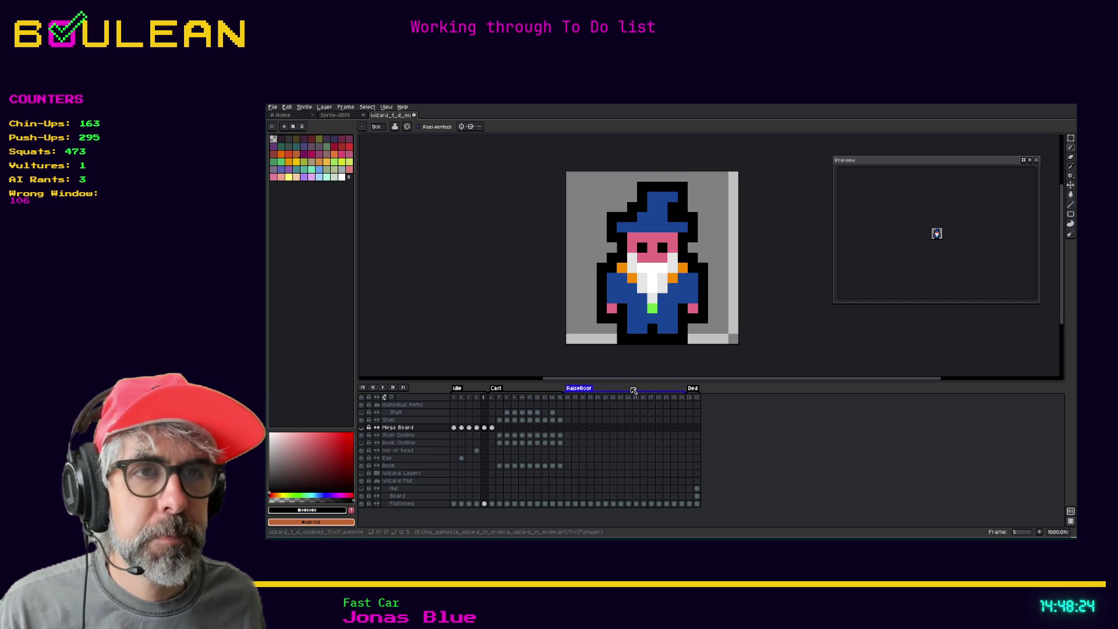
key("Left")
key("Right")
key("Left")
key("Right")
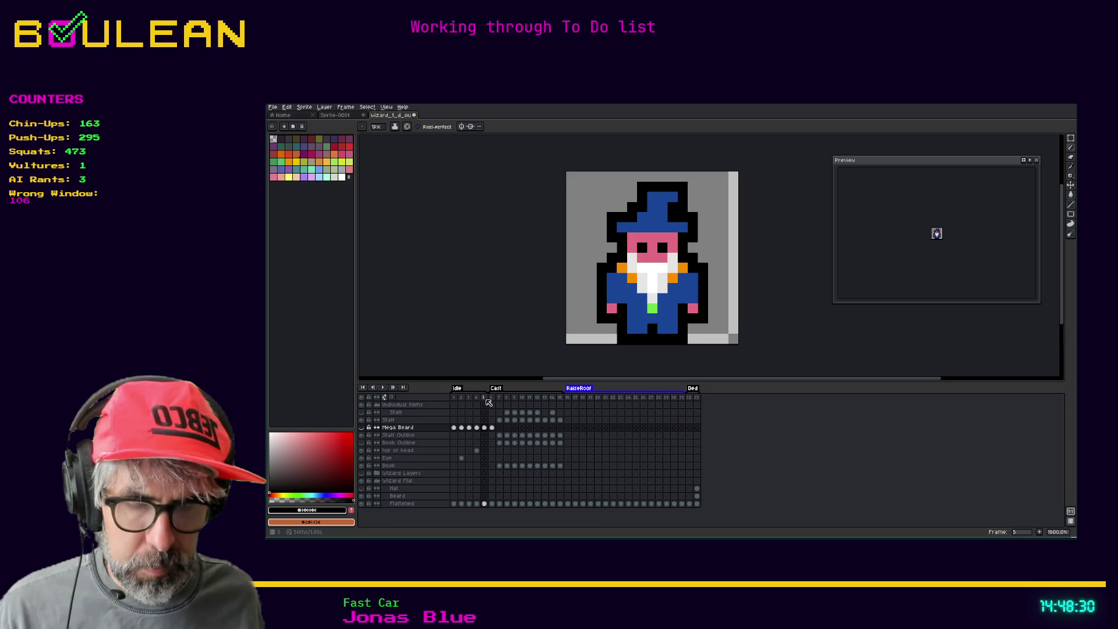
Step: Insert a new frame 6 after frame 5
left_click(486, 399)
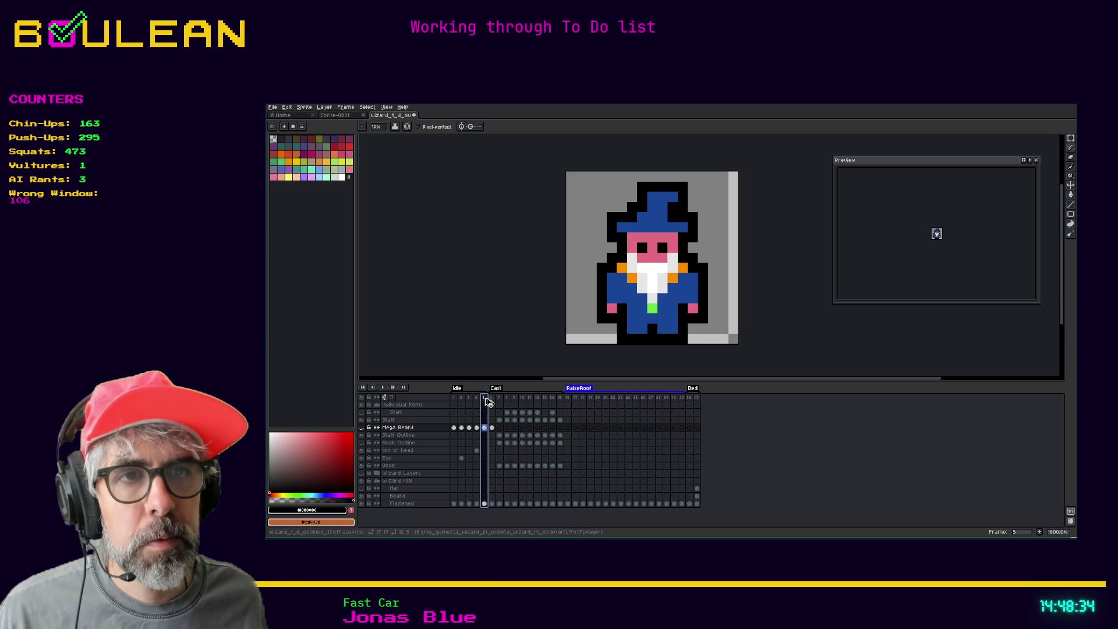
key("alt+n")
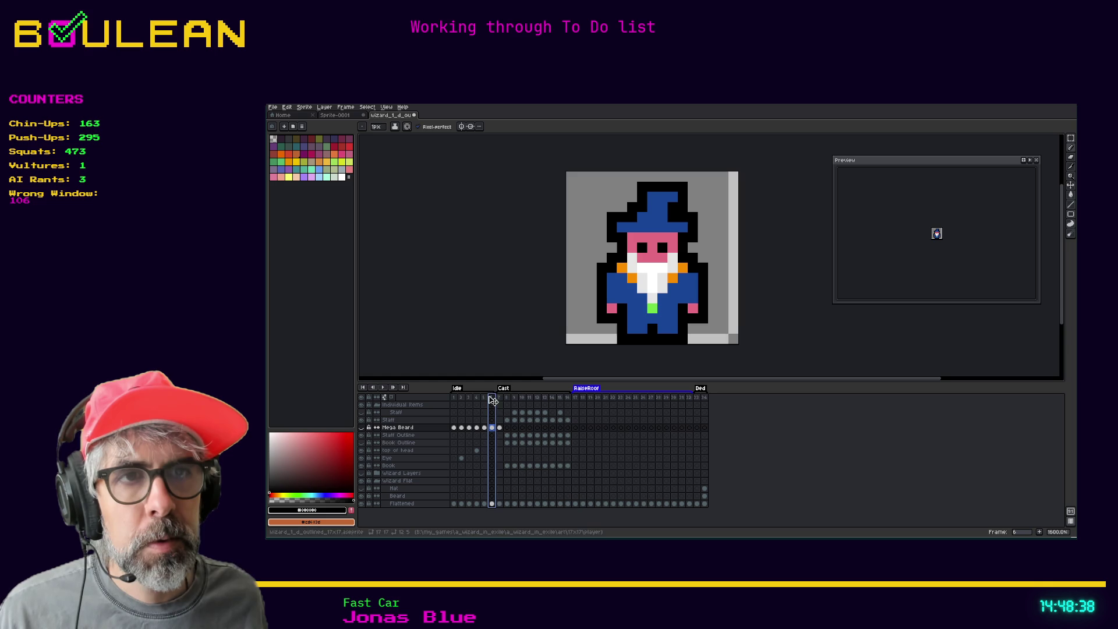
key("Left")
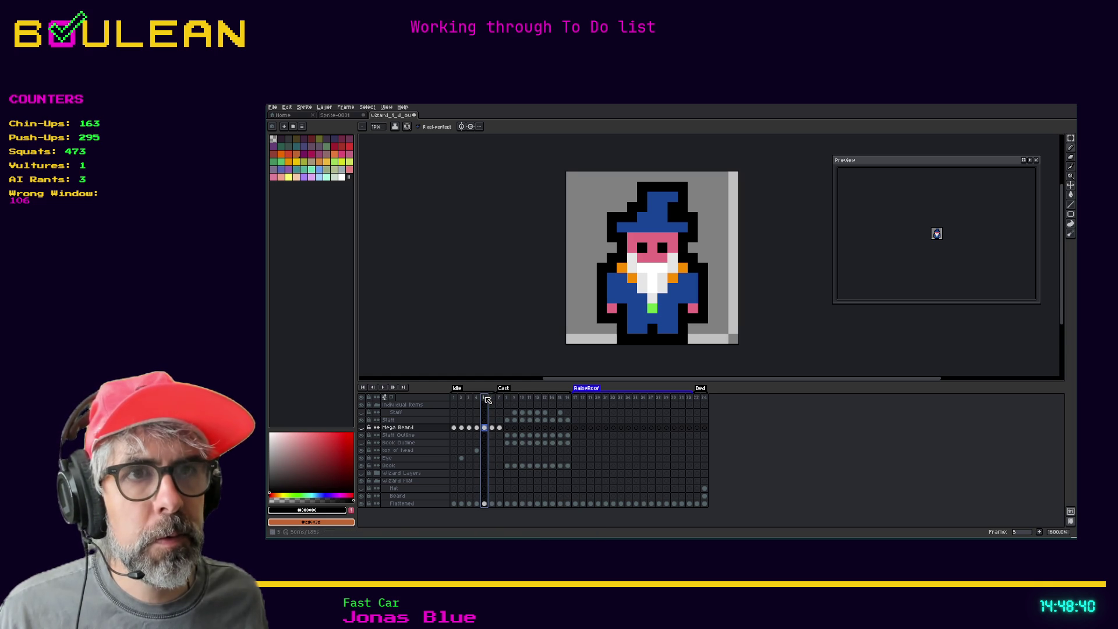
left_click(493, 400)
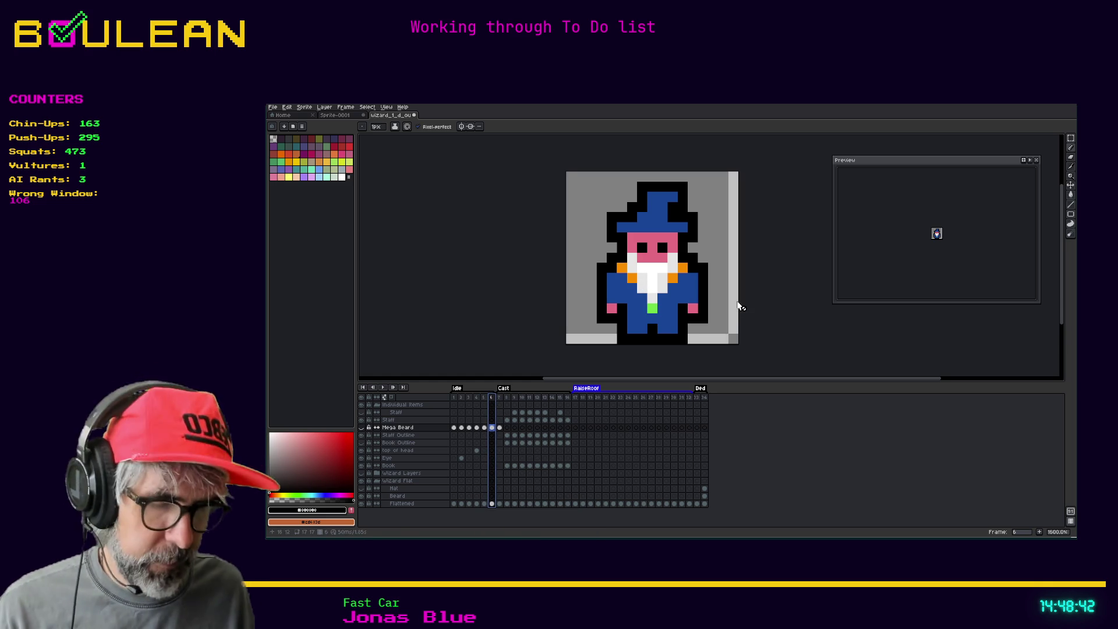
Step: On frame 6's Flattened layer, marquee the wizard's head and upper body
left_click(492, 504)
key("m")
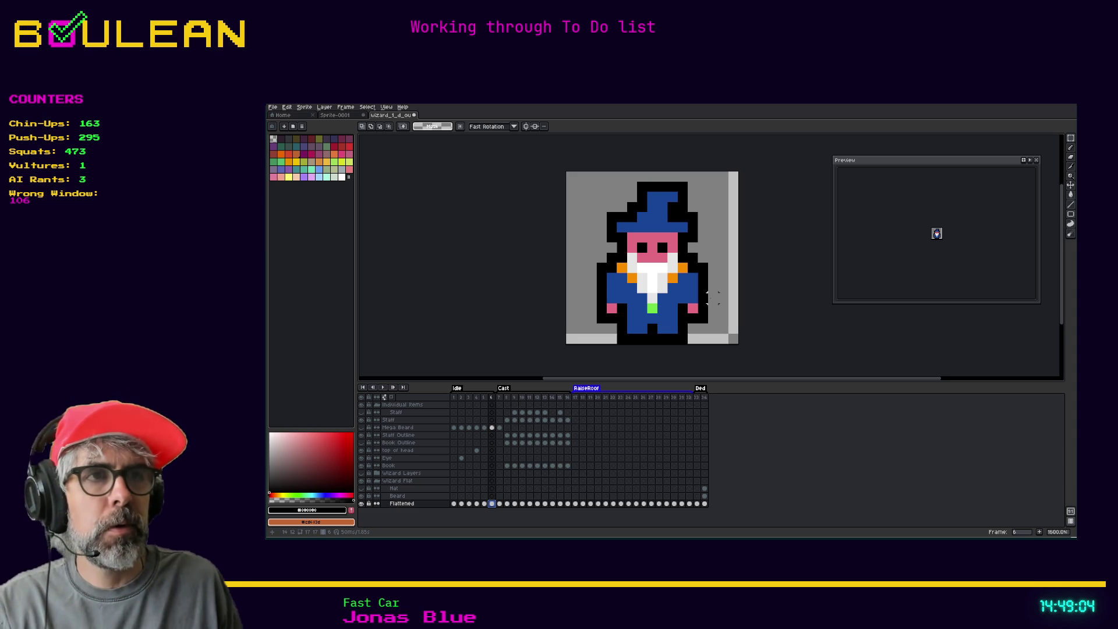
left_click_drag(712, 298, 564, 171)
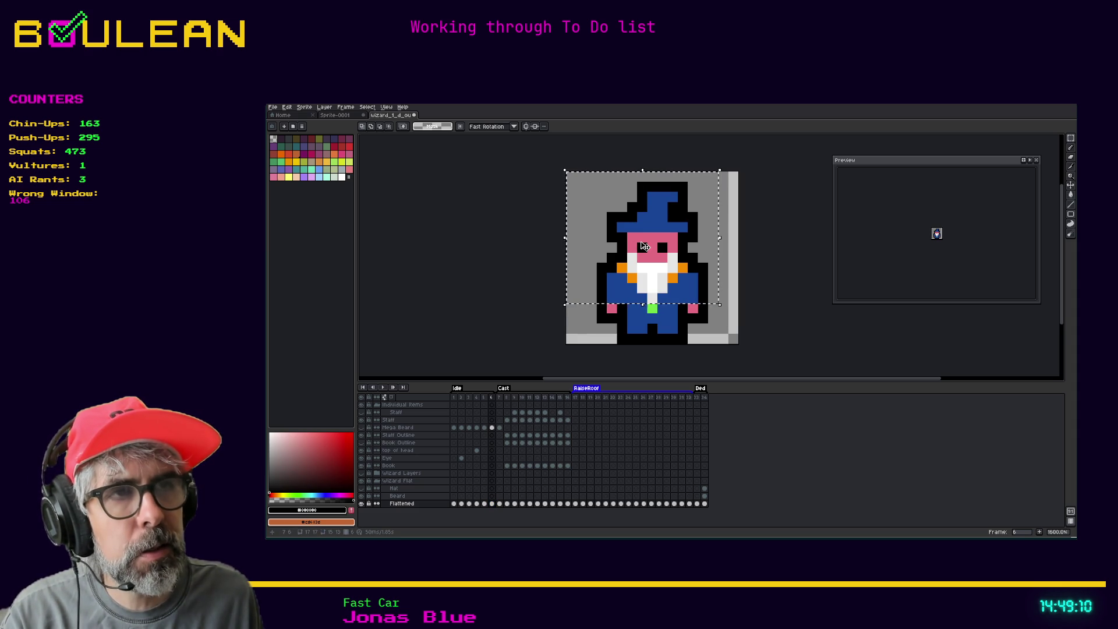
Step: Try nudging the upper body down a pixel, then undo and deselect
left_click(650, 248)
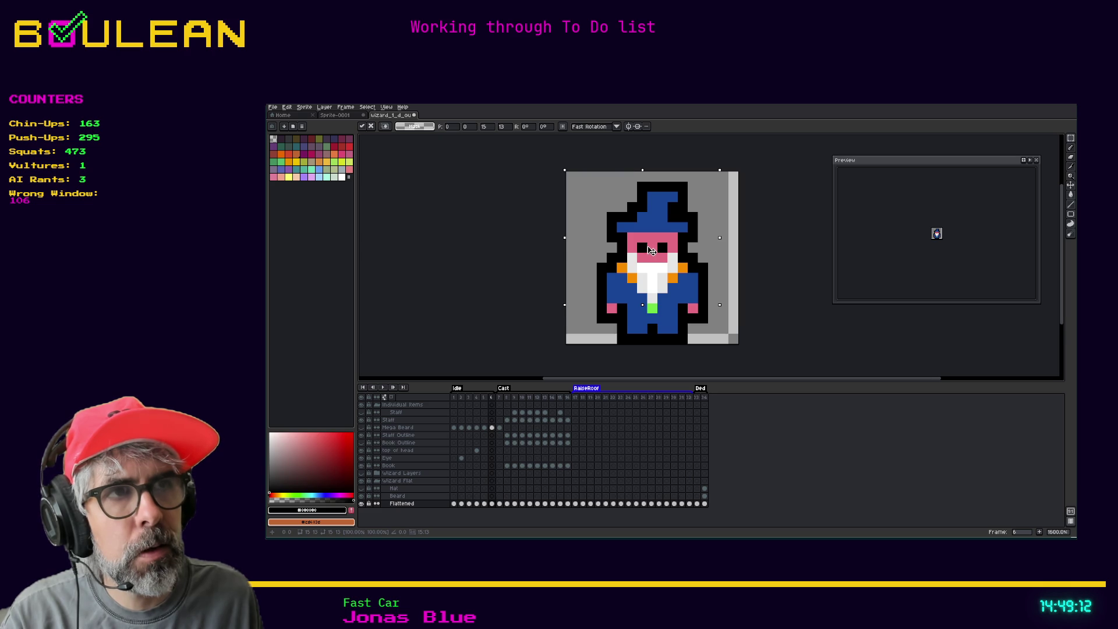
key("Down")
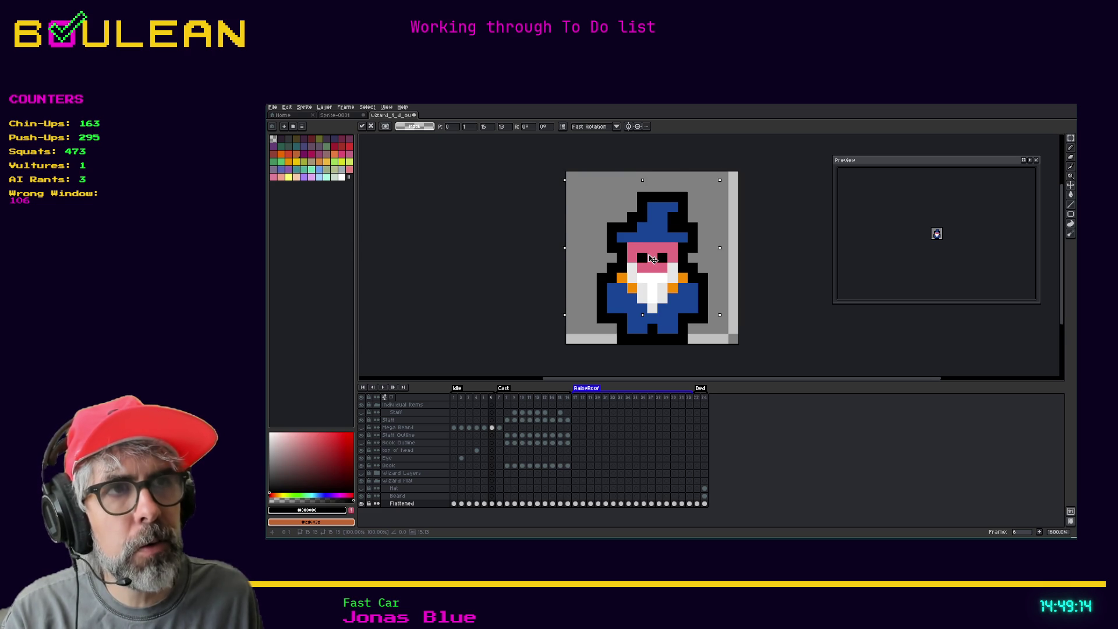
key("ctrl+z")
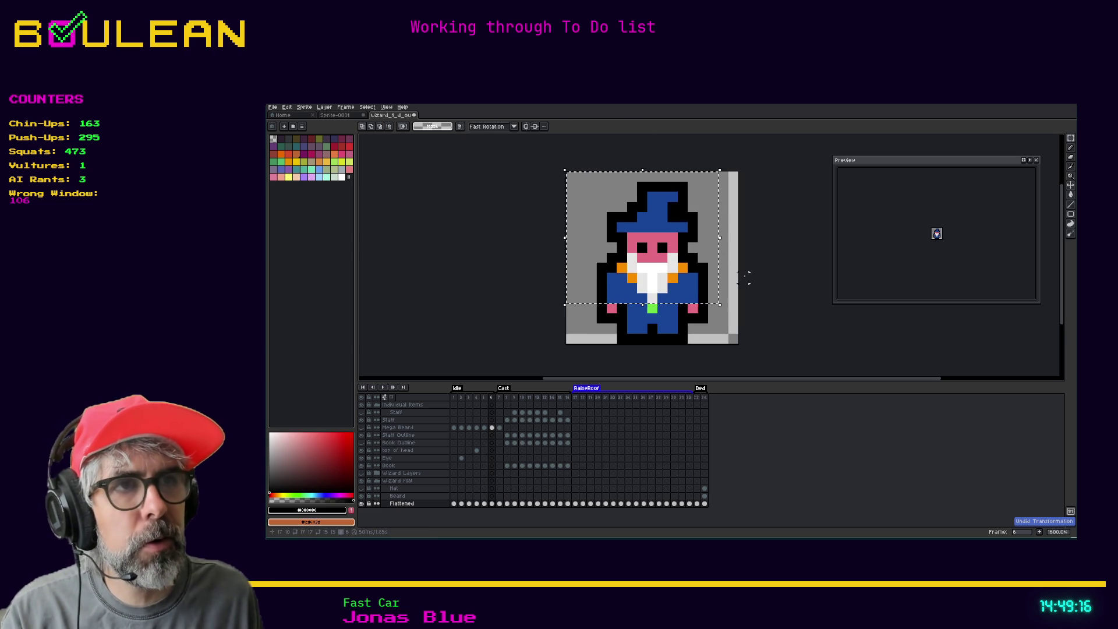
key("ctrl+d")
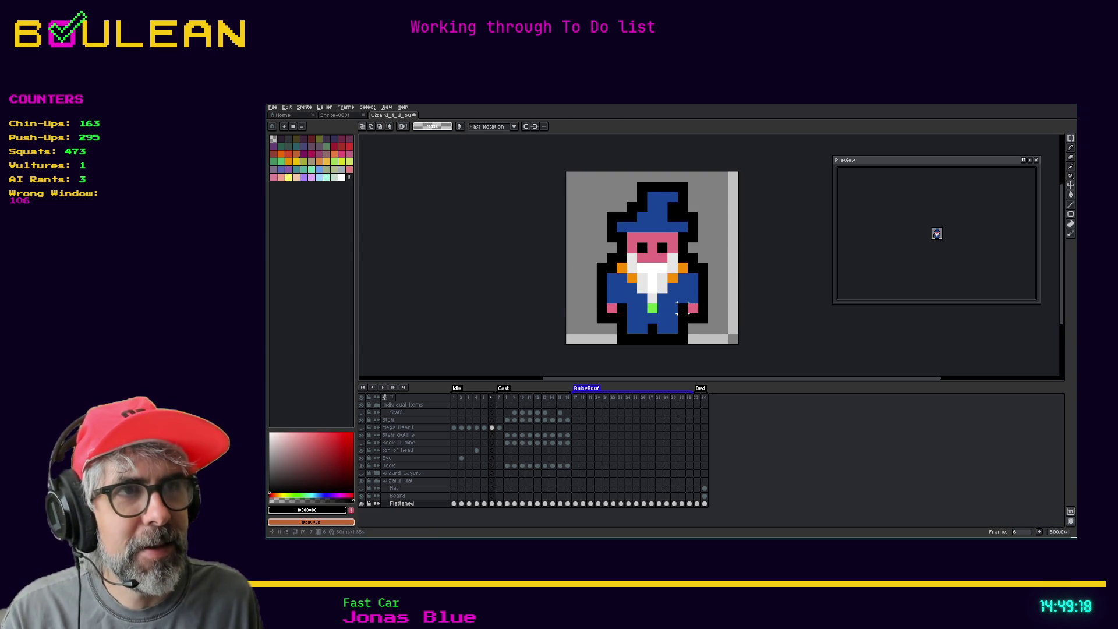
Step: Move the whole wizard down one pixel and copy frame 5 to follow as frame 7
left_click_drag(684, 311, 615, 180)
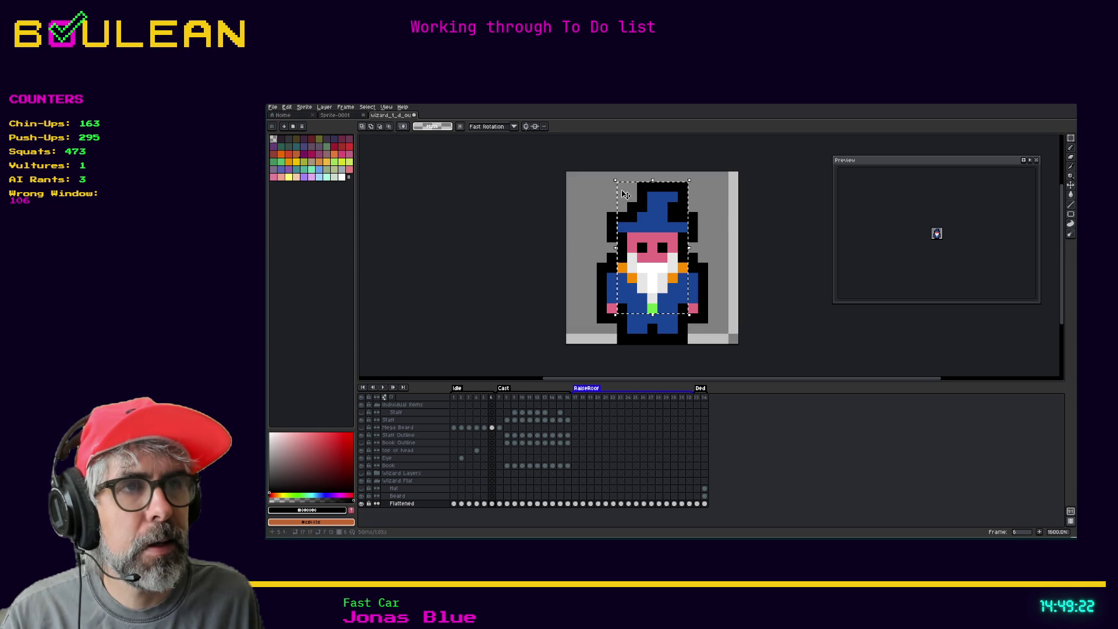
left_click(665, 252)
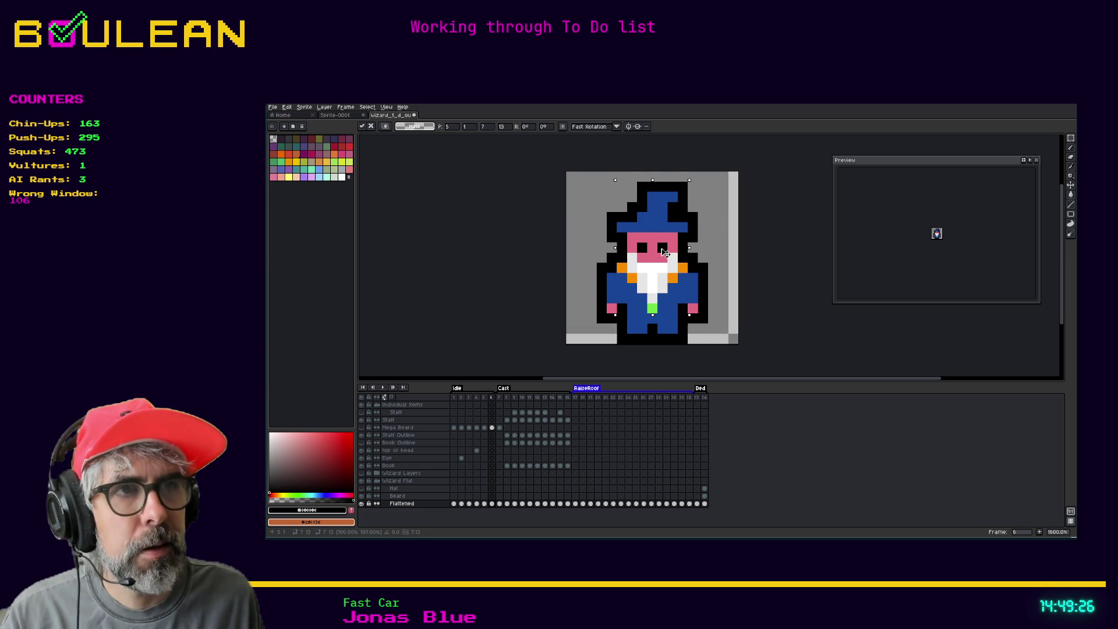
left_click_drag(665, 252, 666, 257)
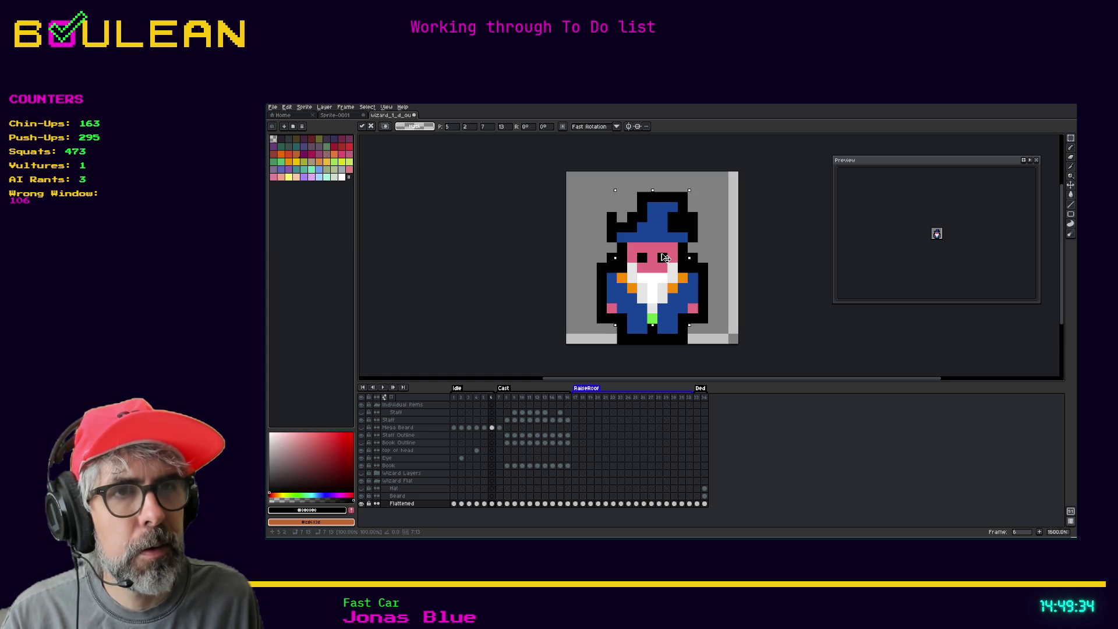
left_click(485, 400)
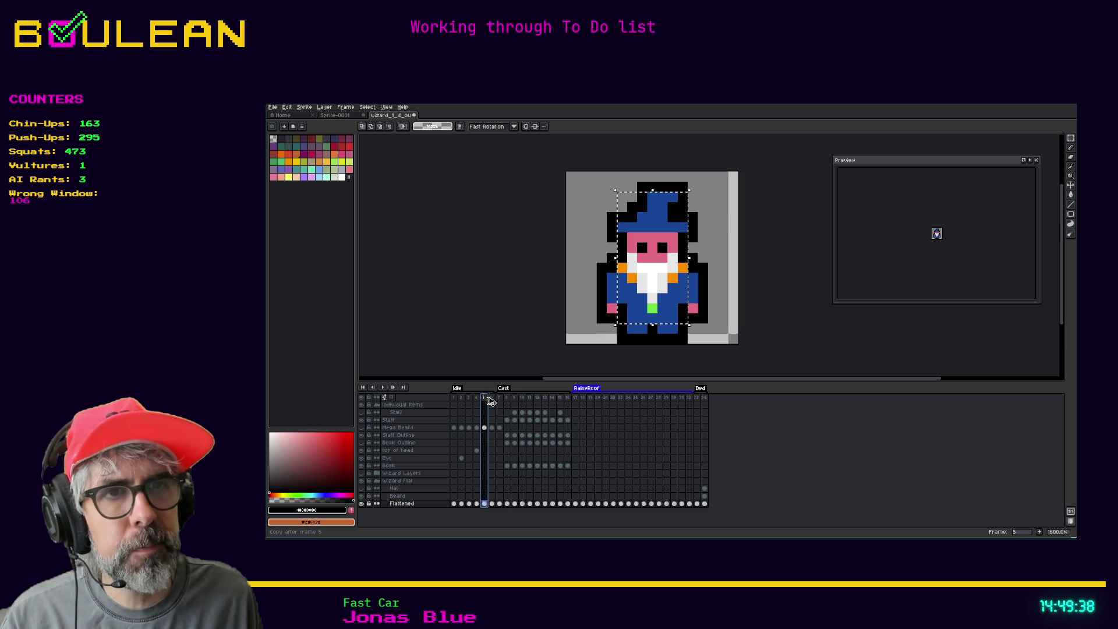
left_click_drag(495, 400, 496, 400)
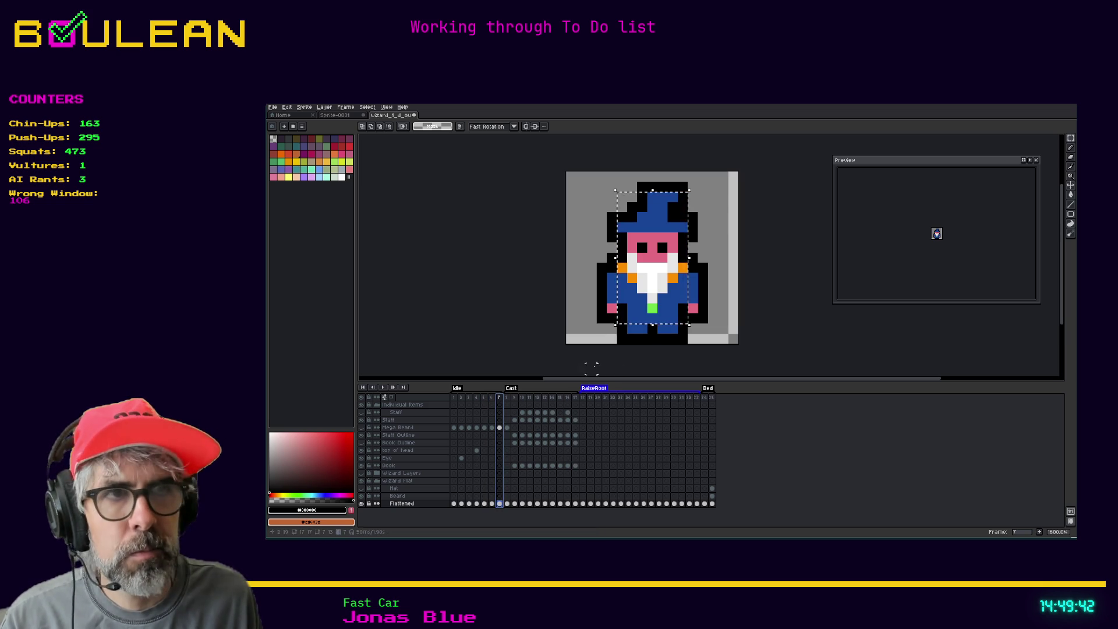
Step: Review the Mega Beard and top of head cels on frames 4–8 with the Pencil, ending on frame 6
left_click(502, 427)
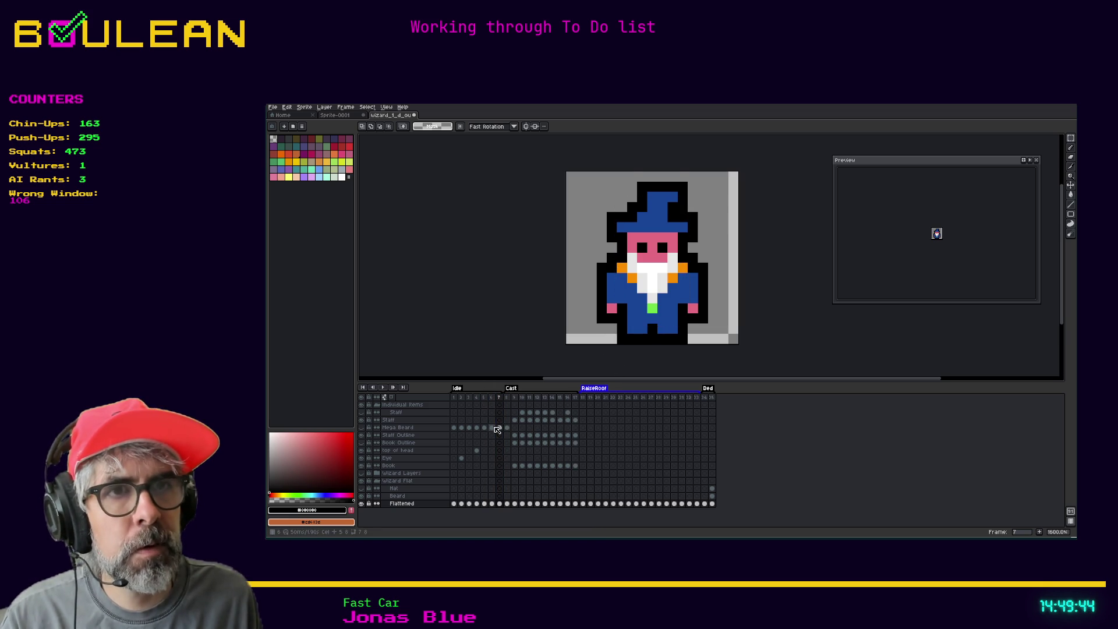
left_click(493, 427)
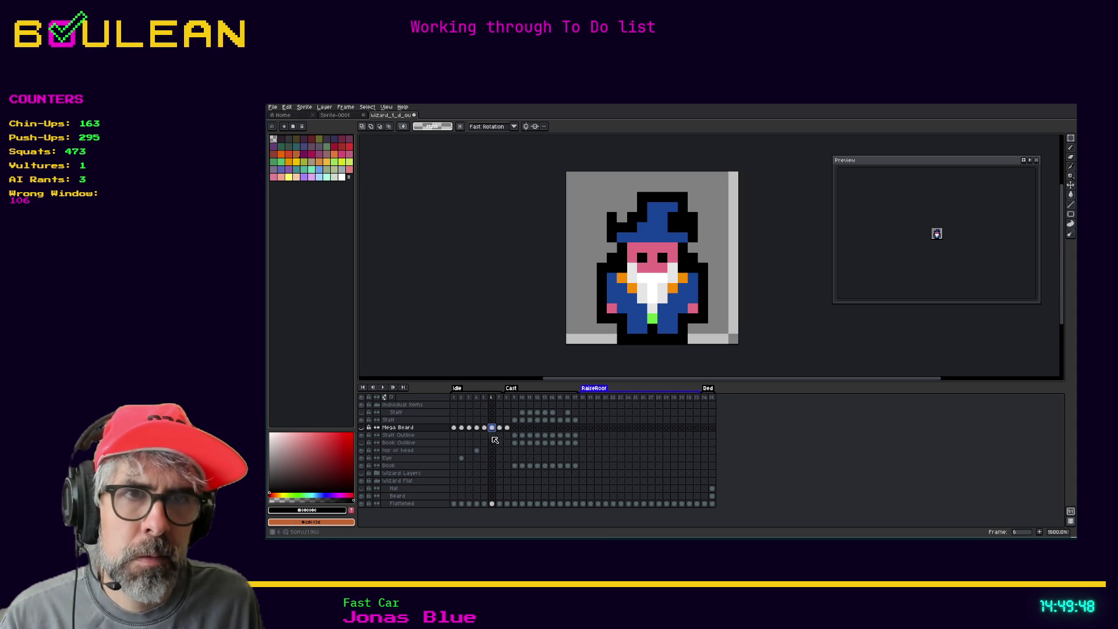
left_click(476, 450)
key("b")
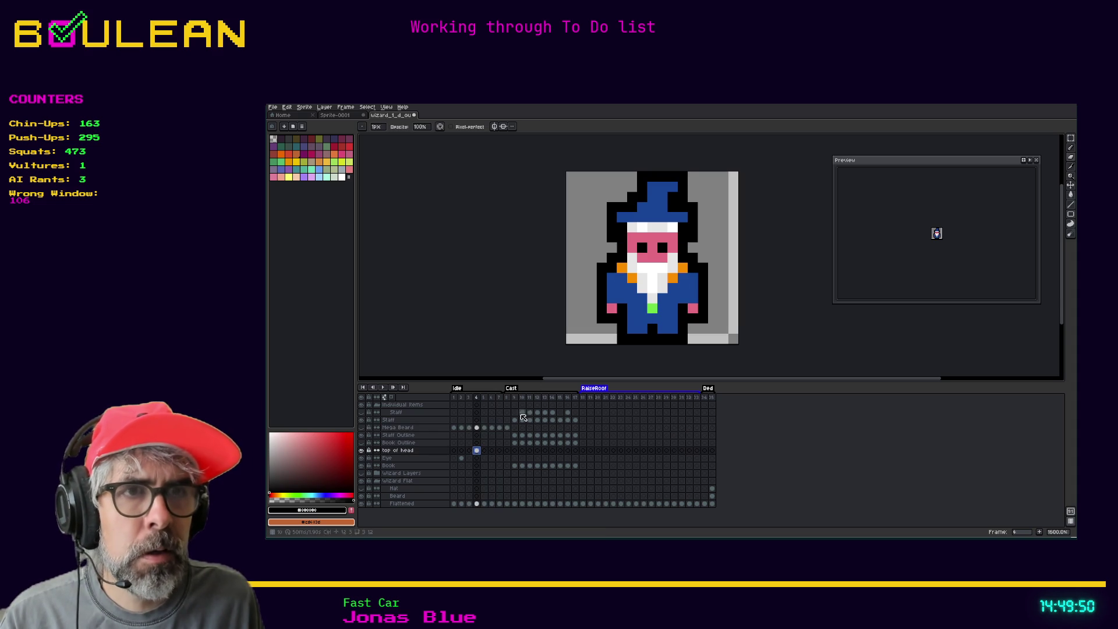
left_click(505, 428)
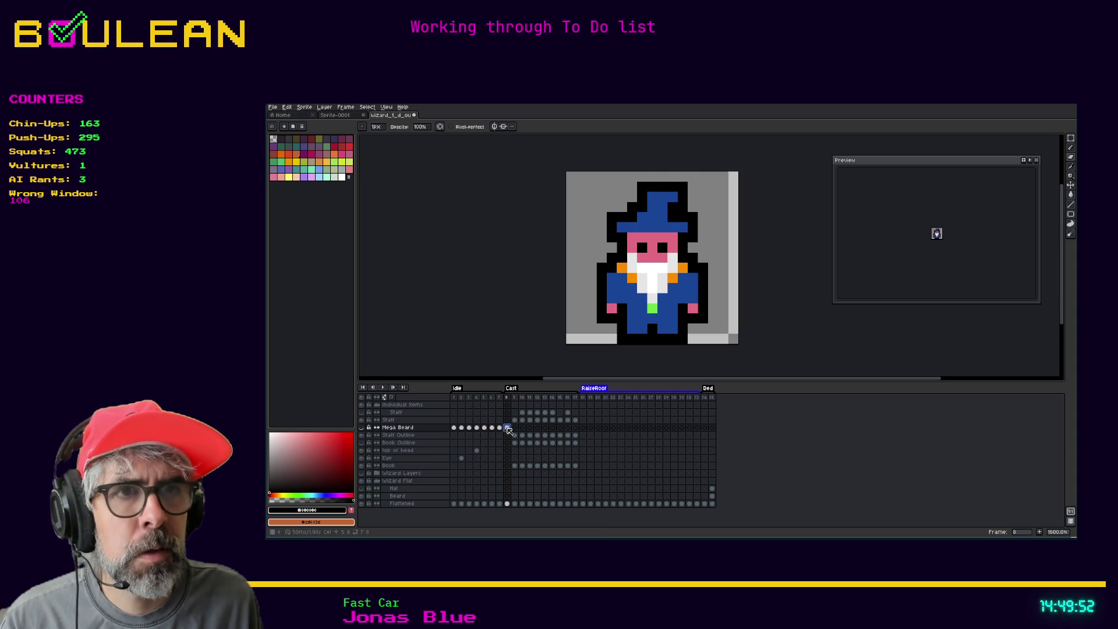
left_click(501, 428)
left_click(492, 428)
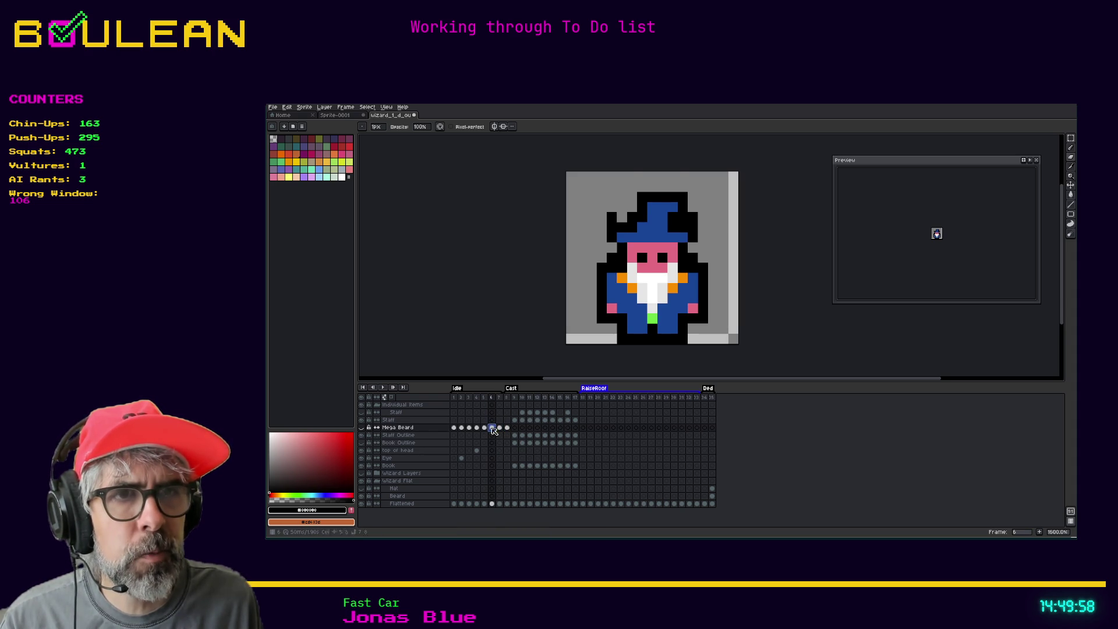
left_click(361, 504)
left_click(361, 503)
left_click(361, 503)
left_click(362, 503)
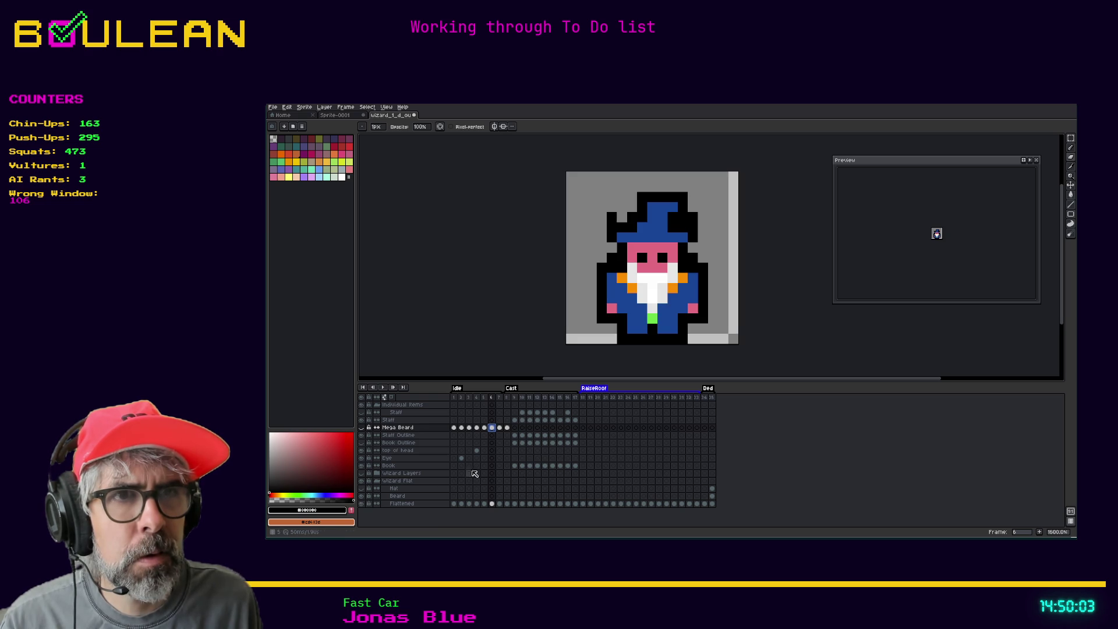
left_click(492, 504)
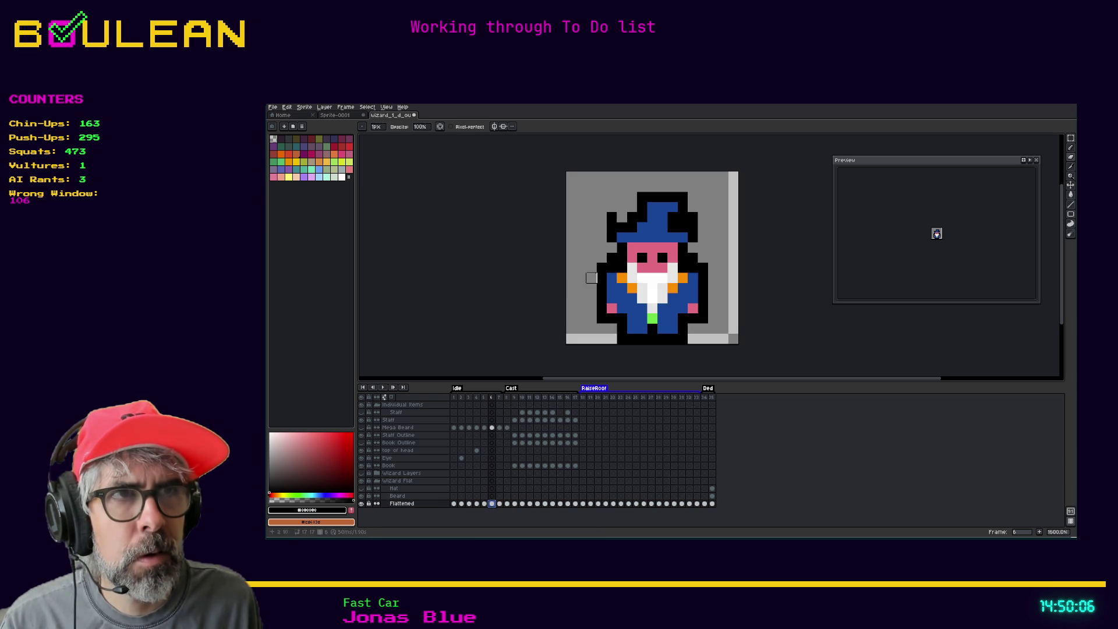
key("ctrl+z")
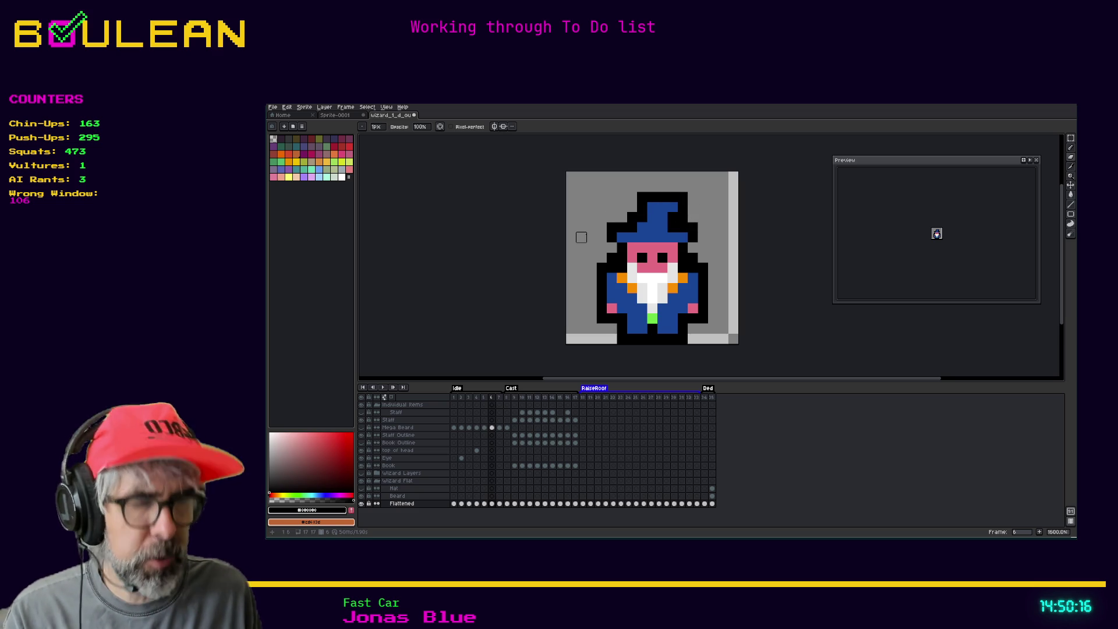
key("b")
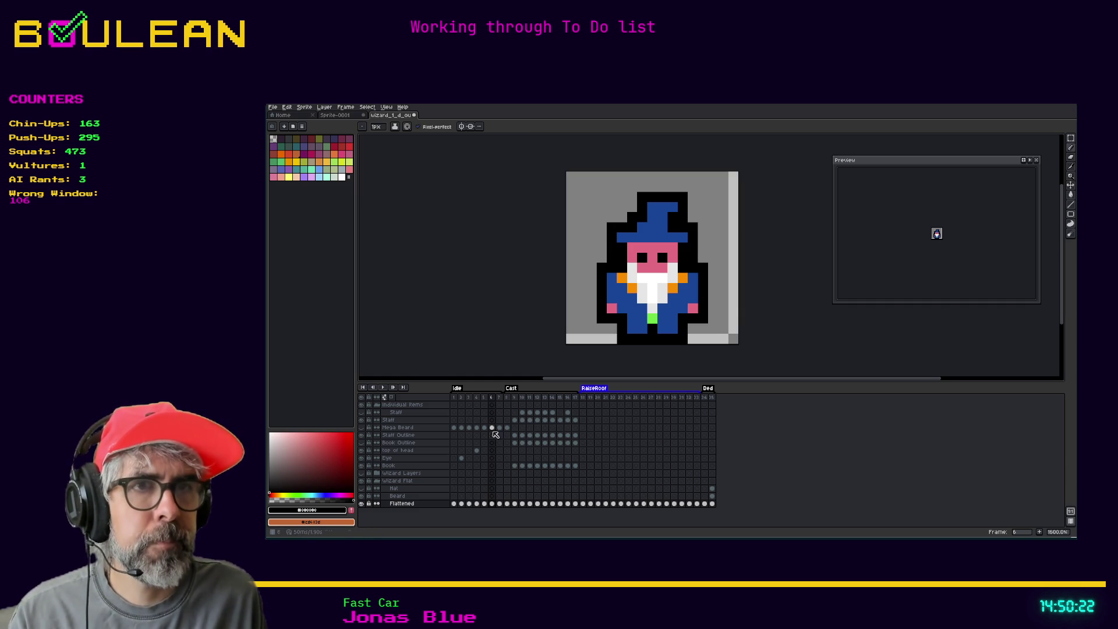
key("Left")
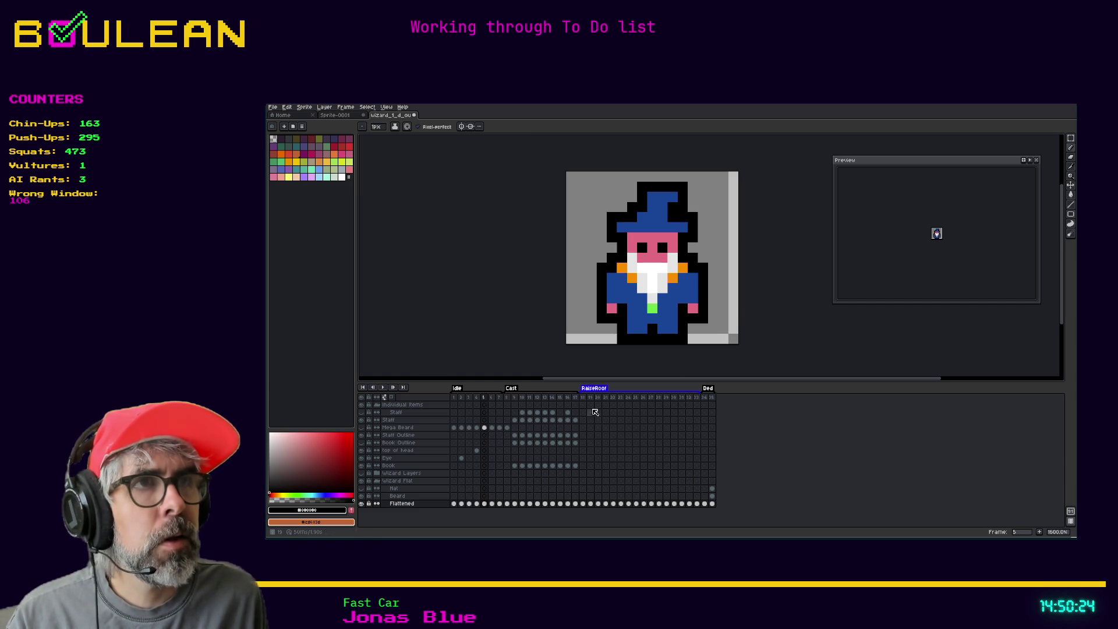
key("Left")
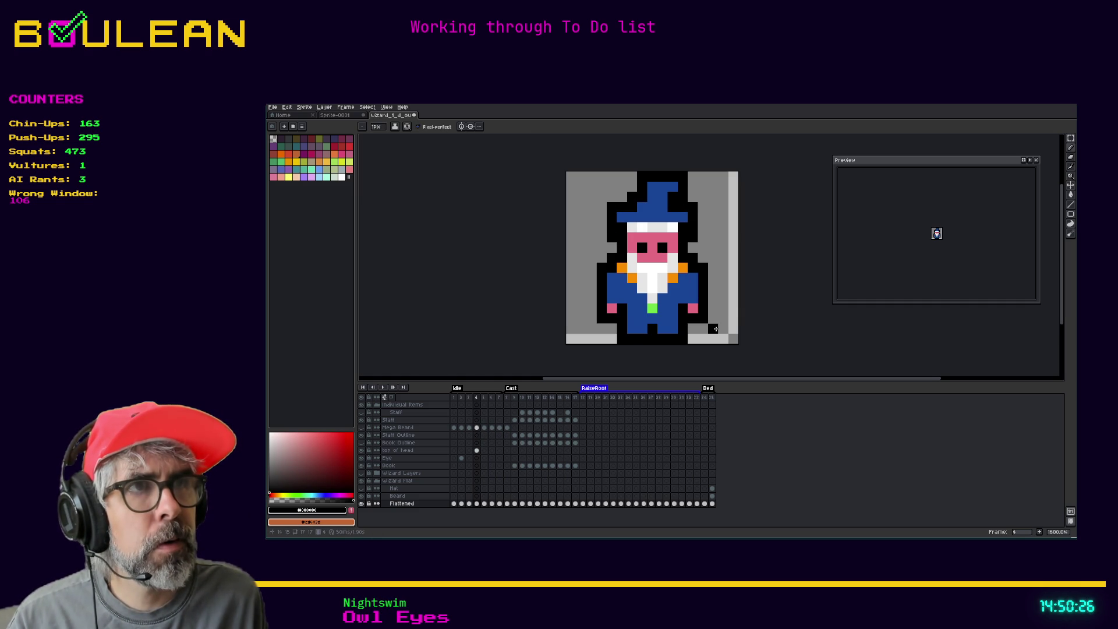
key("Right")
key("Right")
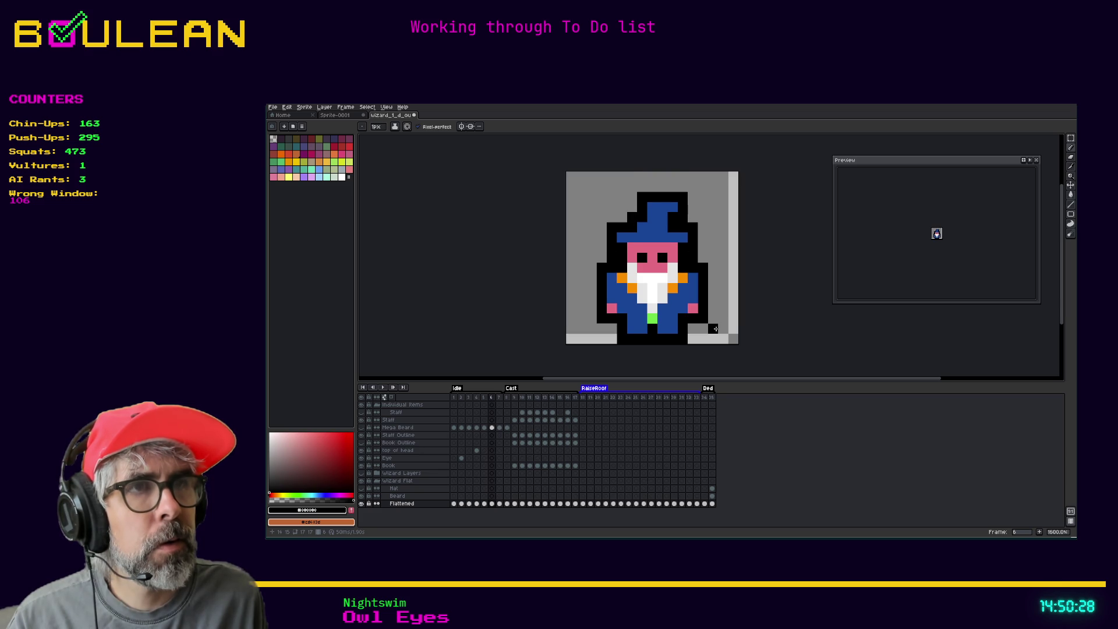
key("Right")
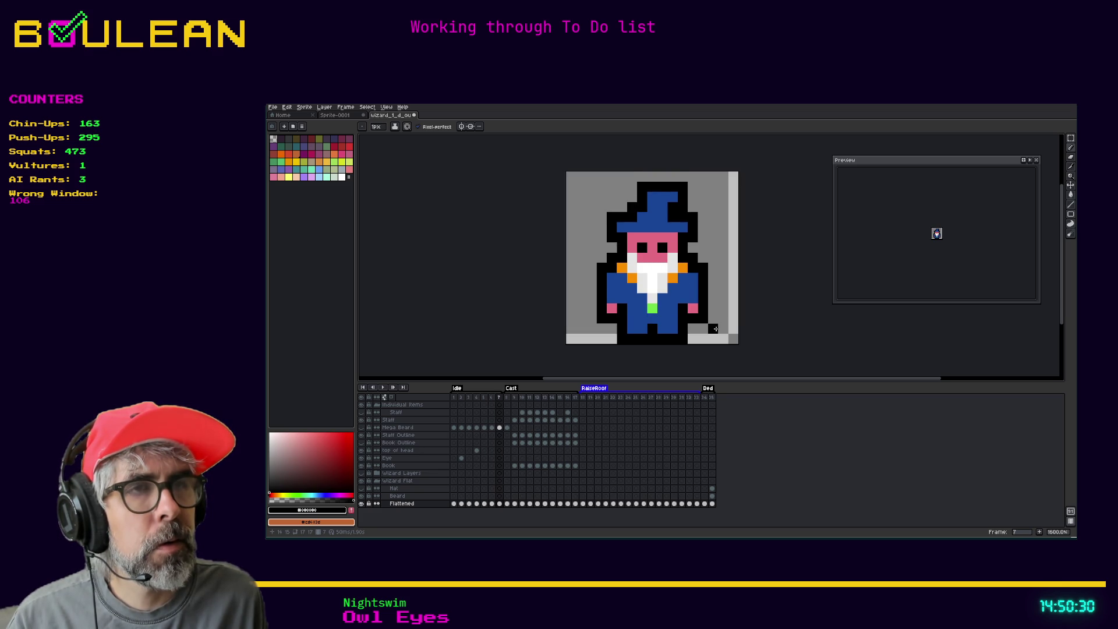
key("Right")
key("Left")
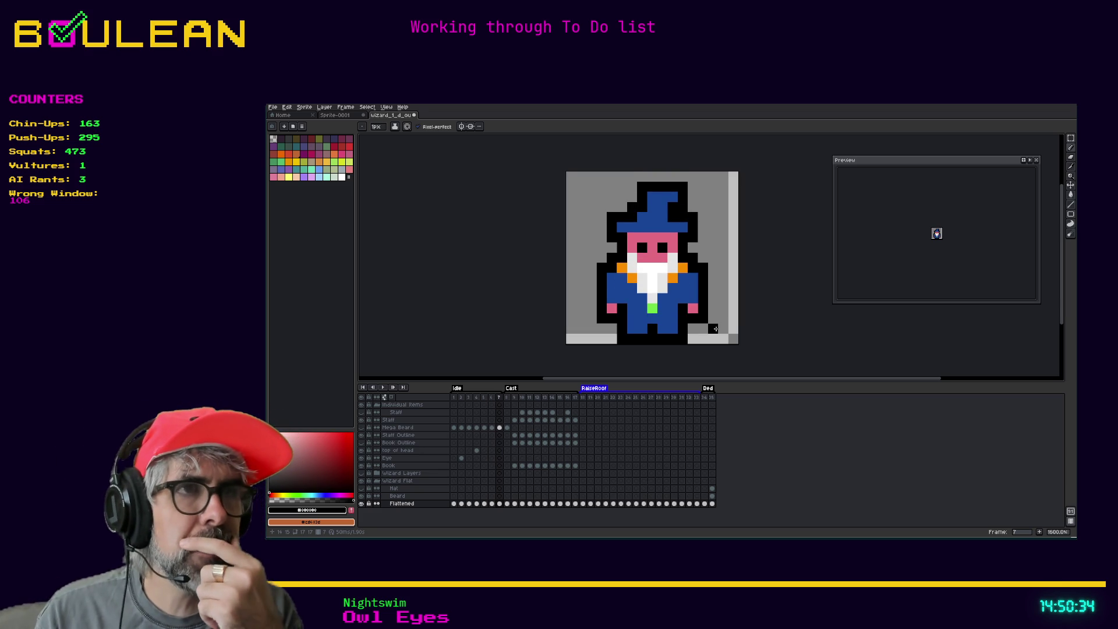
key("Left")
key("Right")
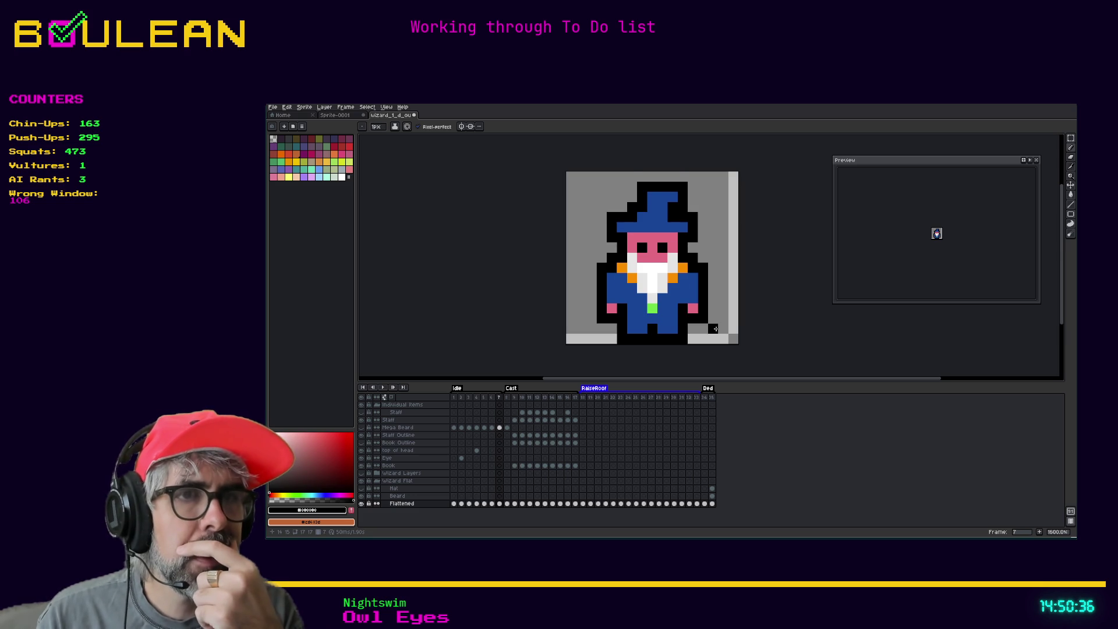
key("Left")
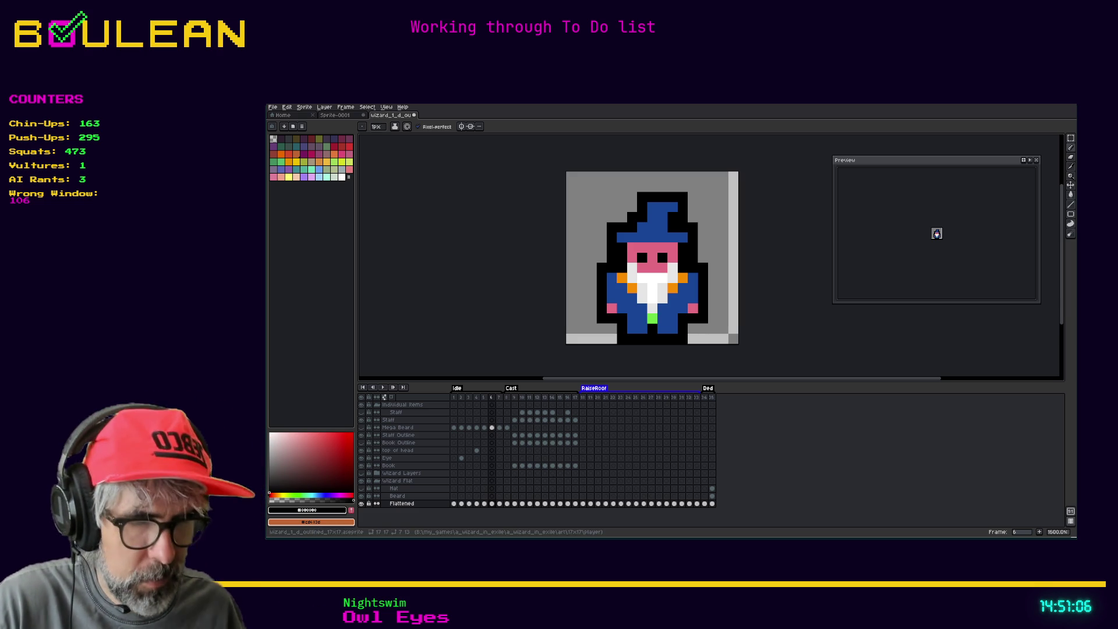
left_click(500, 398)
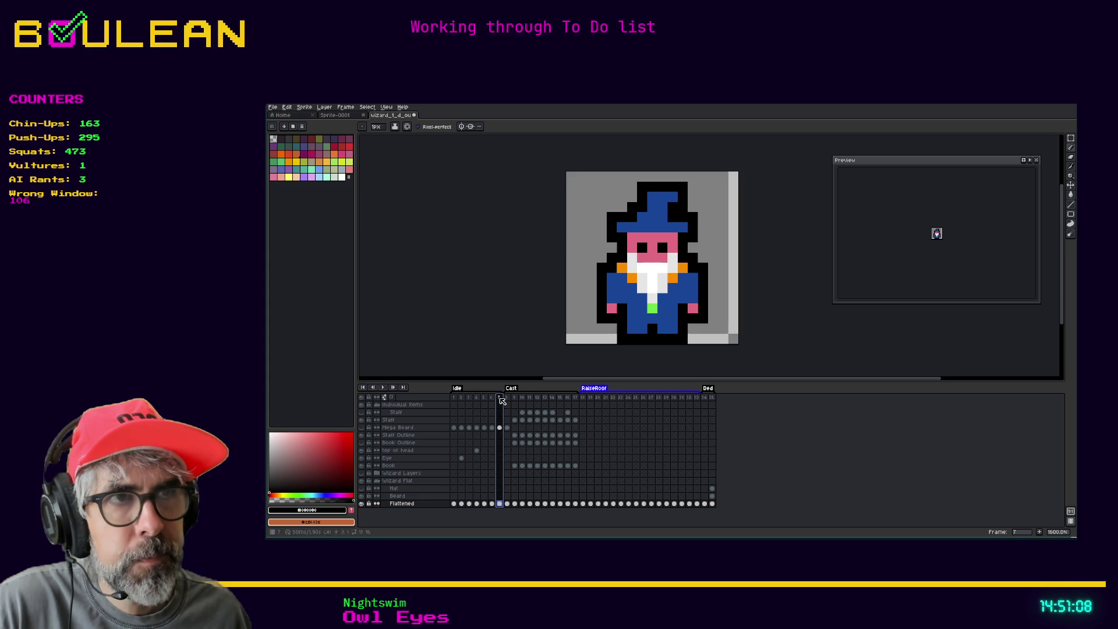
left_click(495, 398)
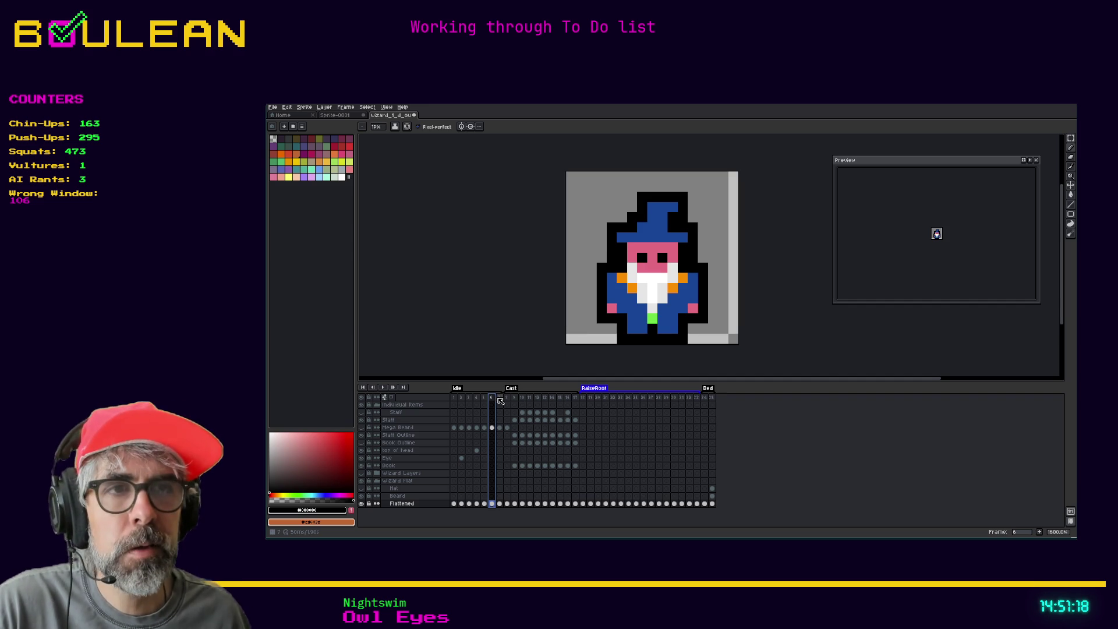
left_click(500, 400)
left_click(494, 400)
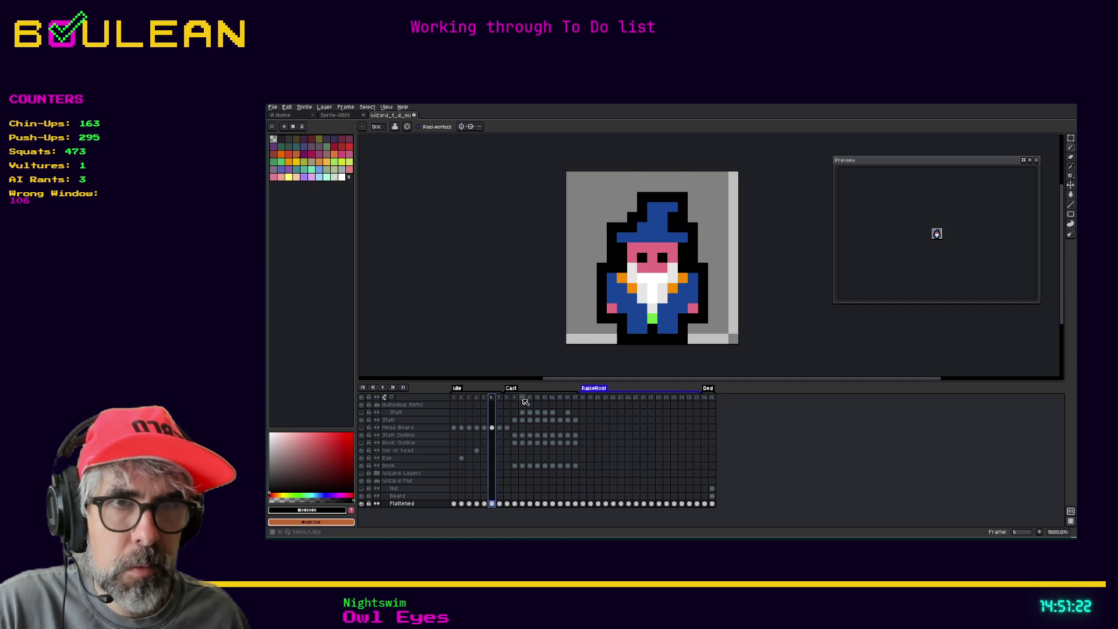
left_click(493, 504)
key("m")
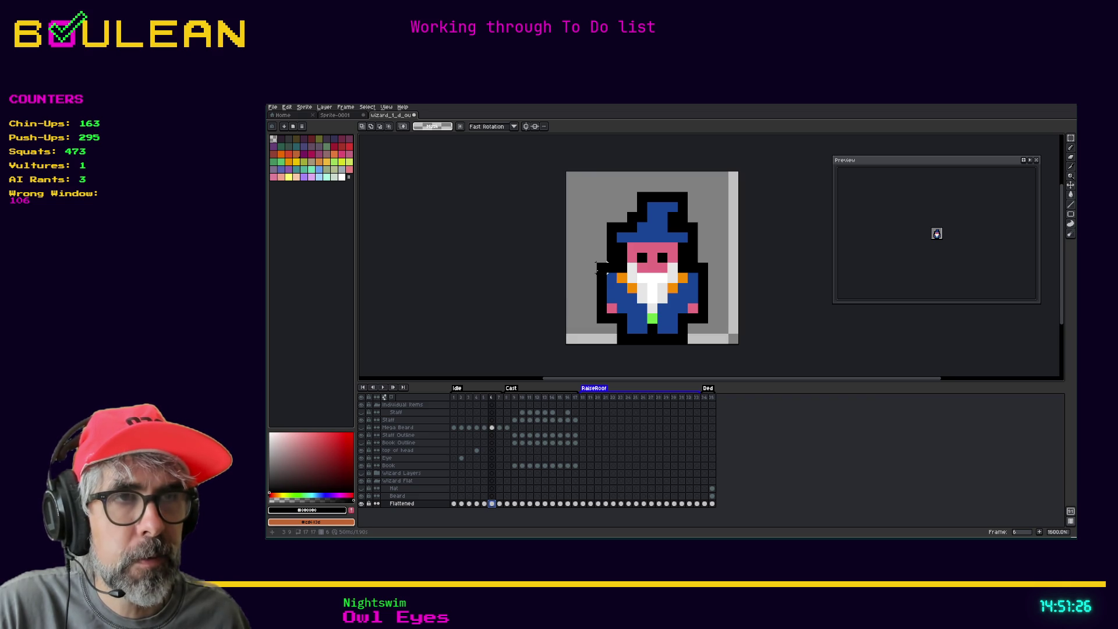
left_click(486, 430)
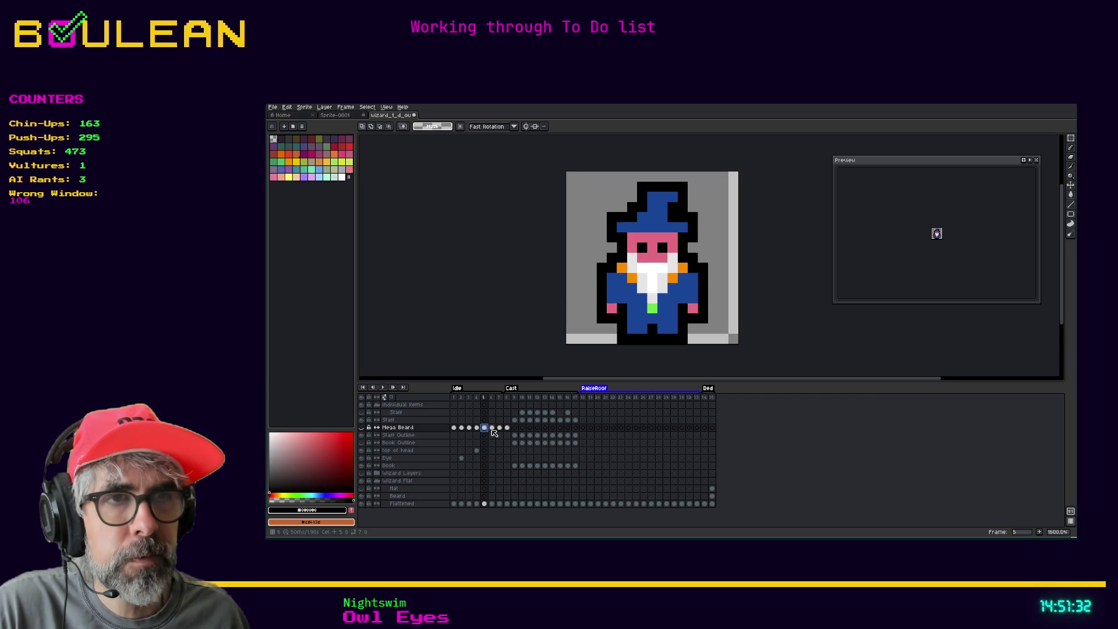
left_click(492, 429)
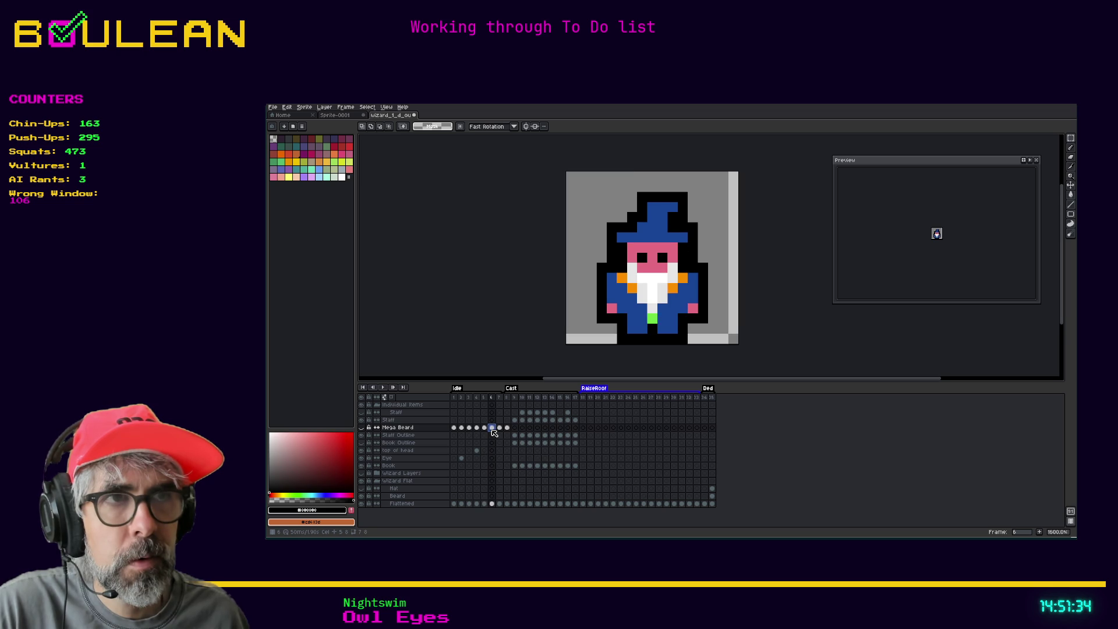
left_click(485, 428)
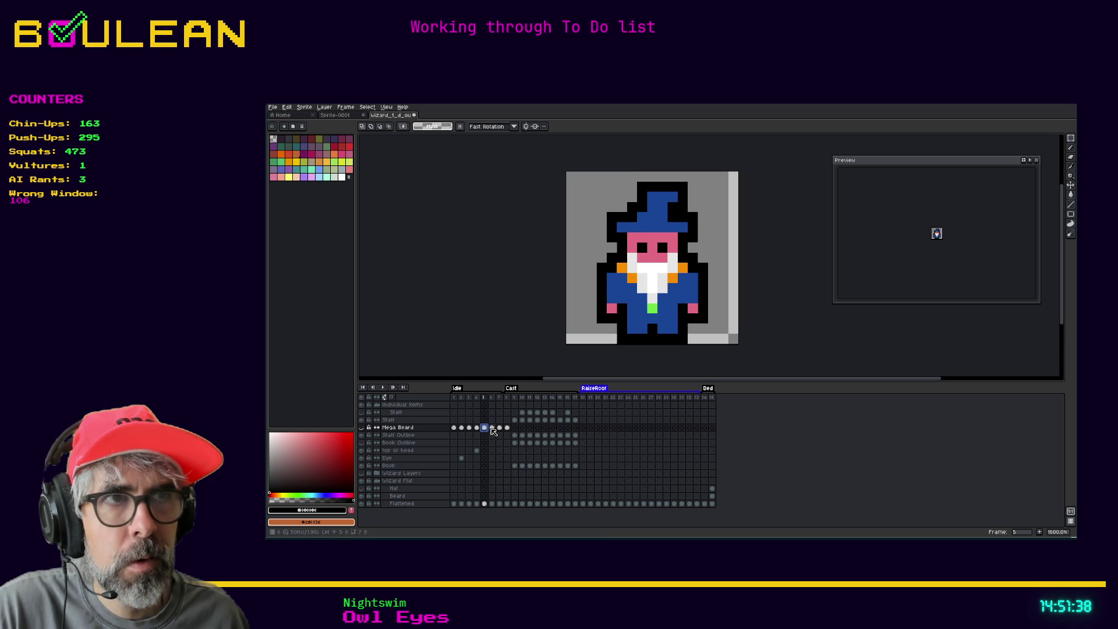
left_click(493, 431)
Step: Try lowering the wizard's left arm on frame 6, then undo it and clear the selection
left_click_drag(629, 325, 584, 261)
left_click(618, 294)
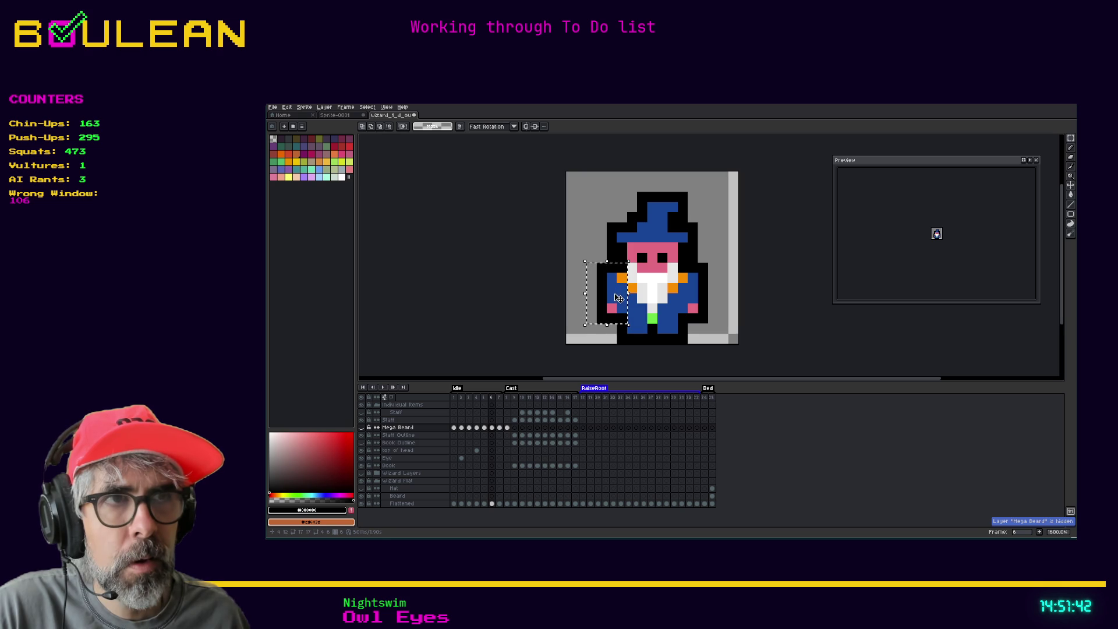
left_click(492, 503)
left_click_drag(616, 288, 617, 298)
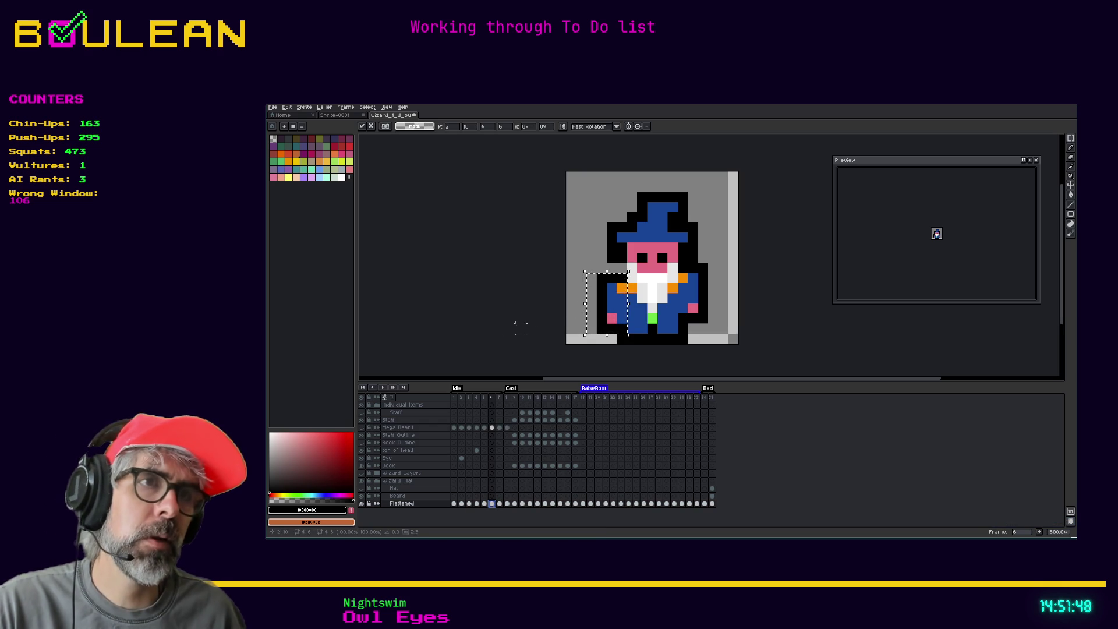
left_click(485, 428)
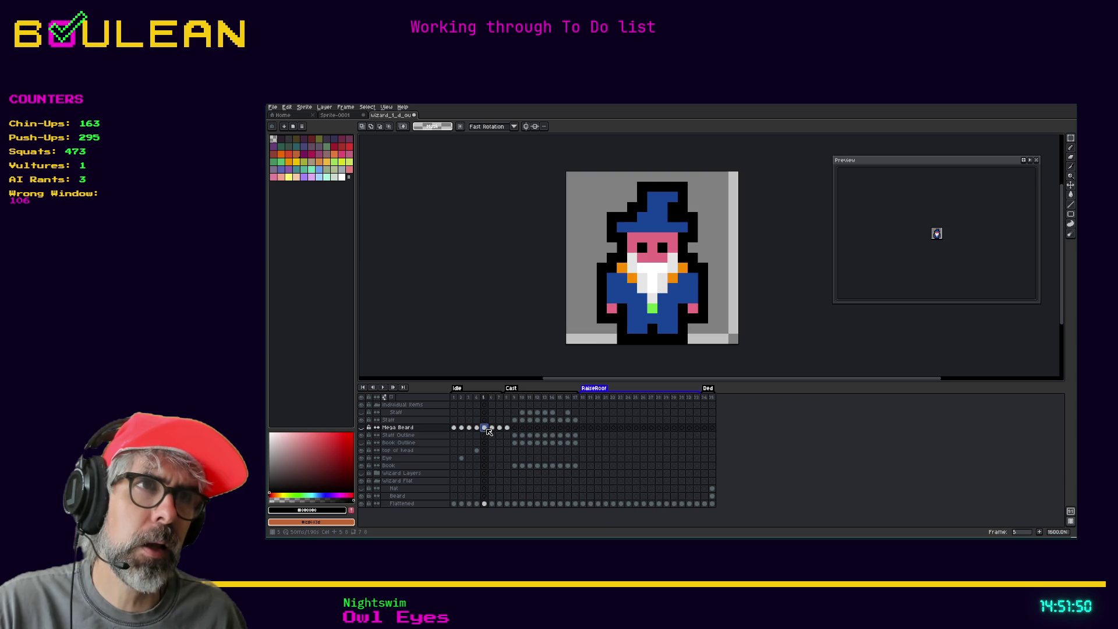
left_click(492, 428)
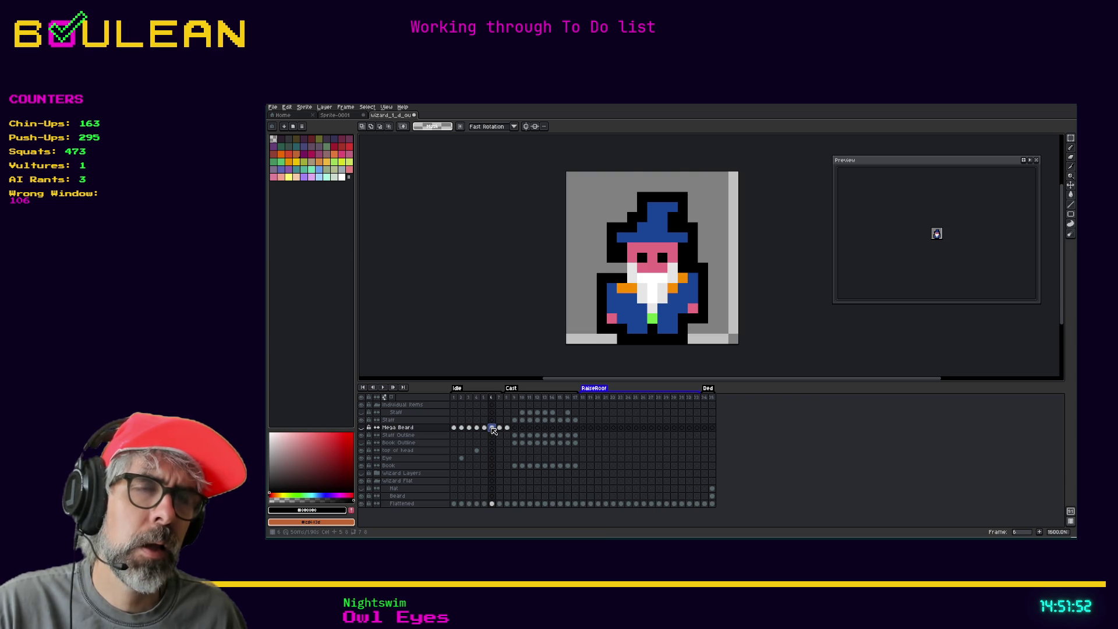
key("ctrl+z")
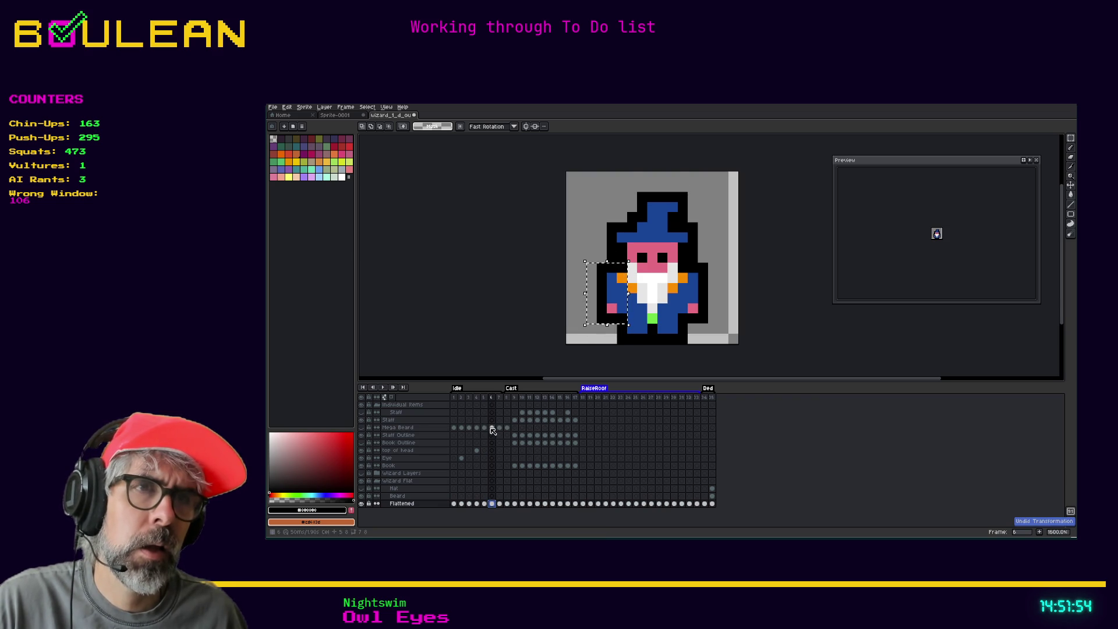
left_click(486, 428)
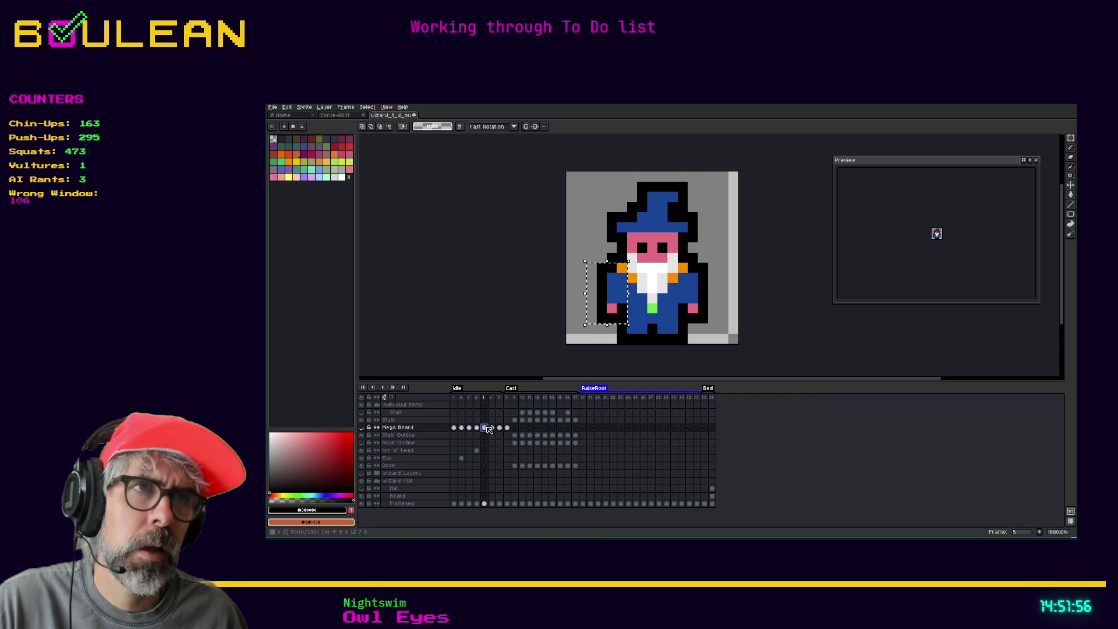
key("ctrl+d")
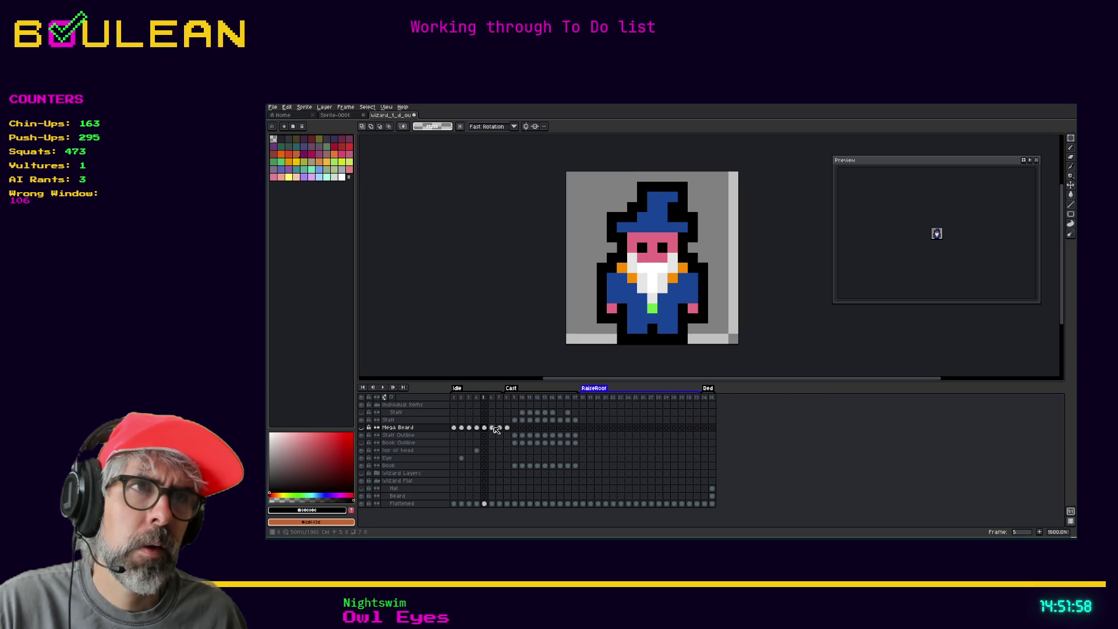
left_click(493, 427)
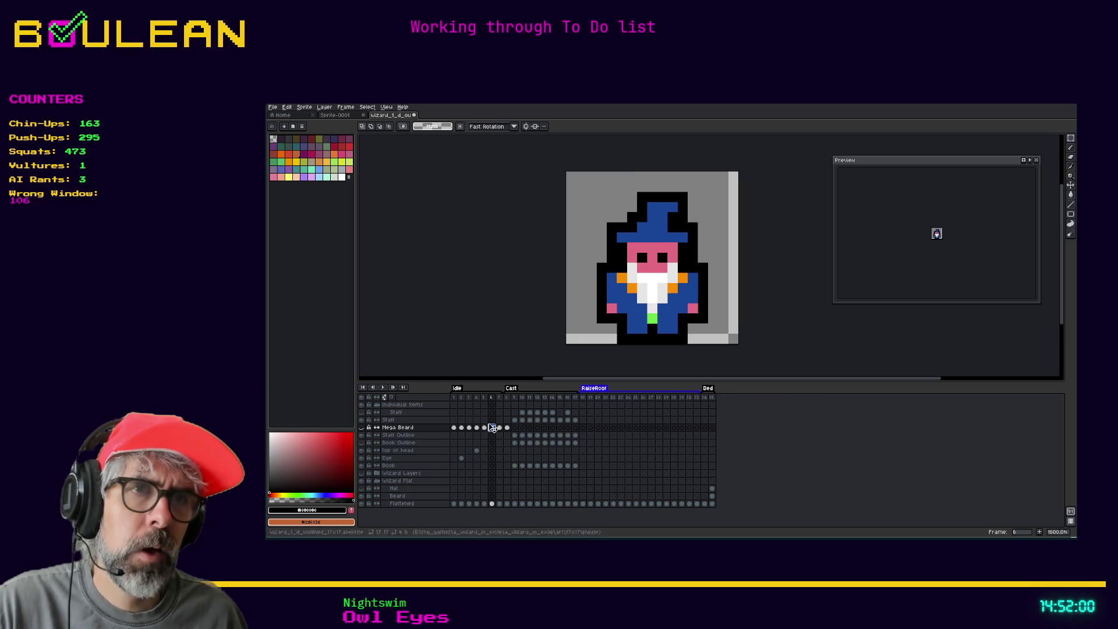
Step: Lower the left arm and then the book by one pixel each on frame 6, committing both moves
left_click_drag(596, 263, 618, 325)
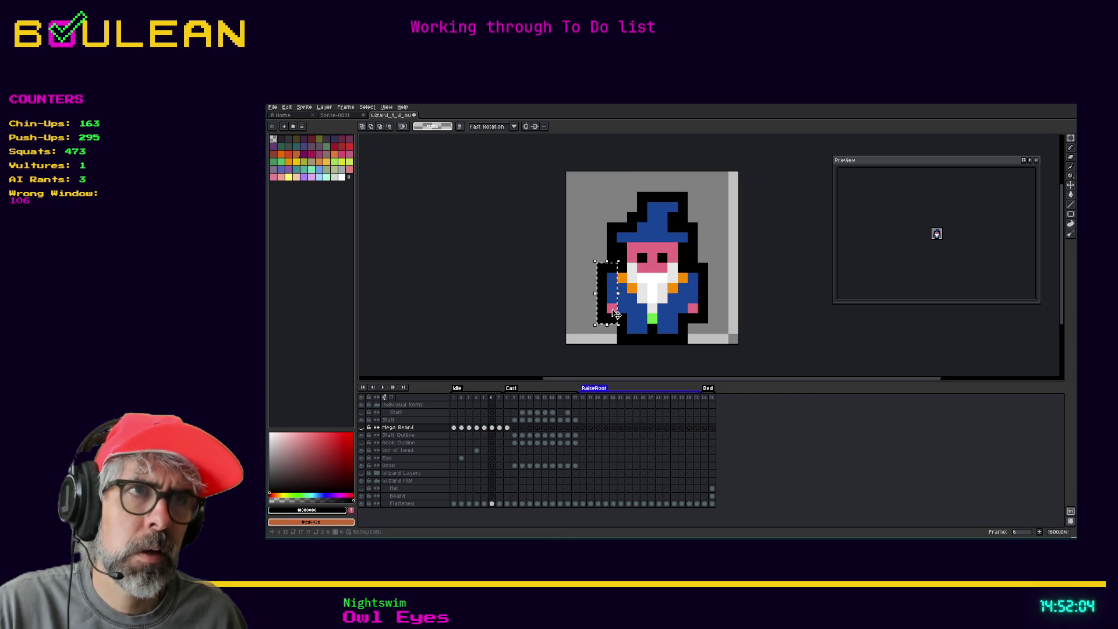
left_click(491, 503)
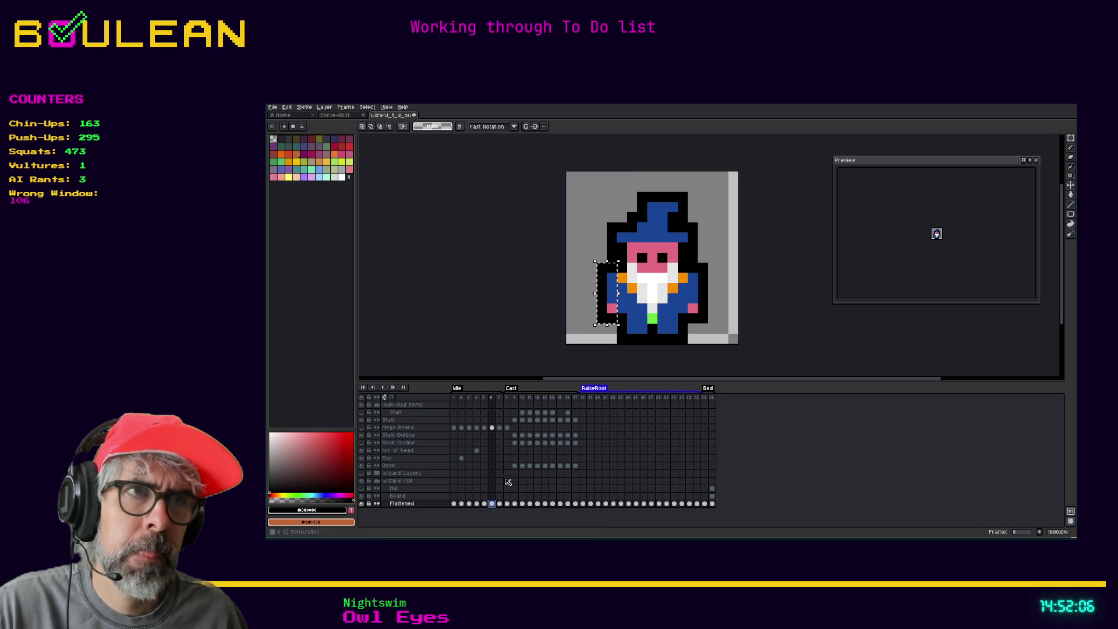
mouse_move(618, 299)
left_mouse_down()
mouse_move(608, 309)
mouse_move(618, 310)
left_mouse_up()
key("Return")
mouse_move(686, 272)
left_mouse_down()
mouse_move(709, 326)
mouse_move(697, 313)
left_mouse_up()
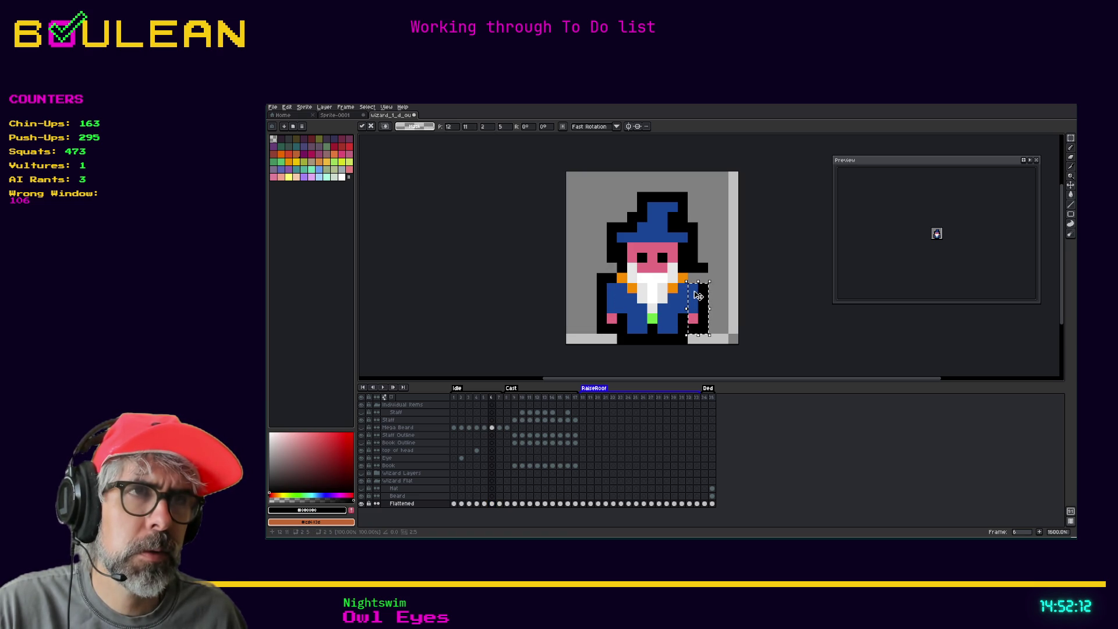
key("Return")
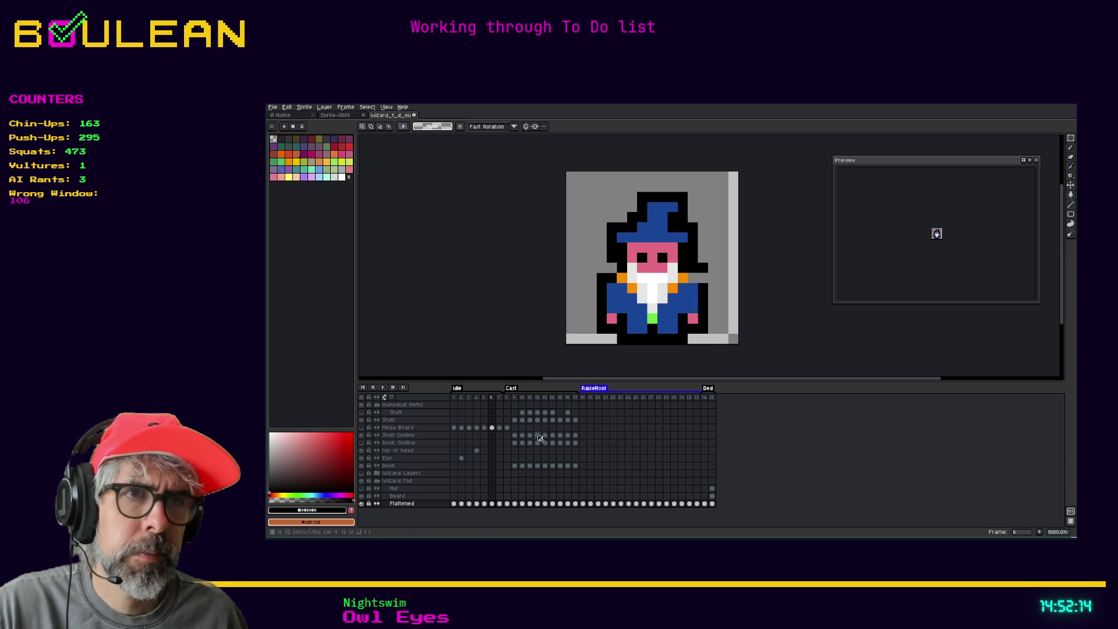
Step: Repaint the outline pixels beside the wizard's right shoulder with the Pencil
left_click(491, 503)
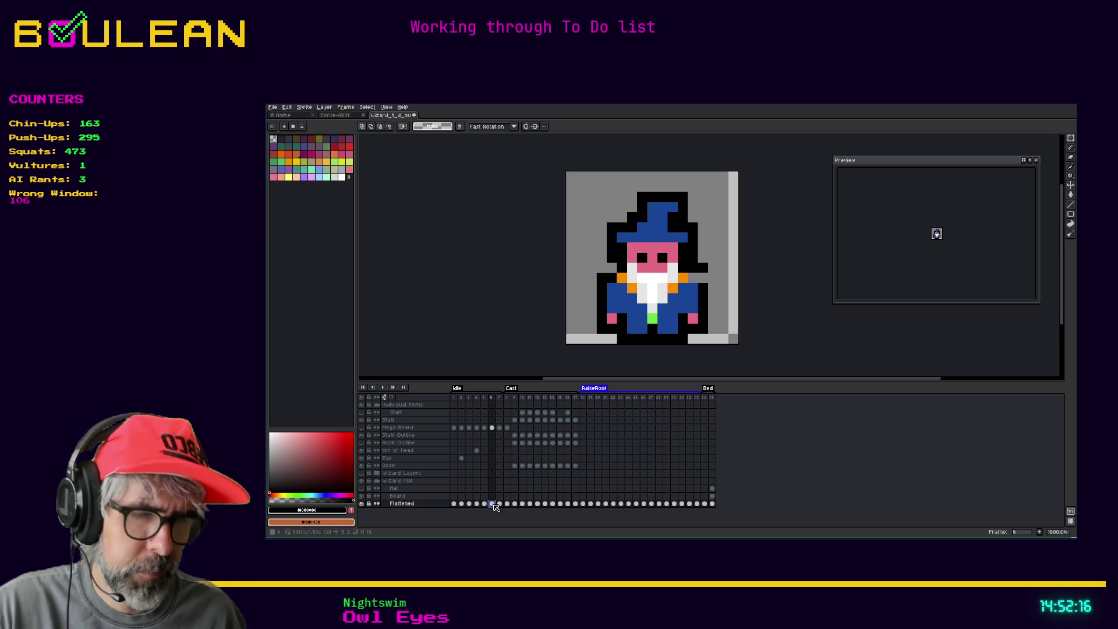
key("i")
key("b")
left_click_drag(705, 275, 697, 279)
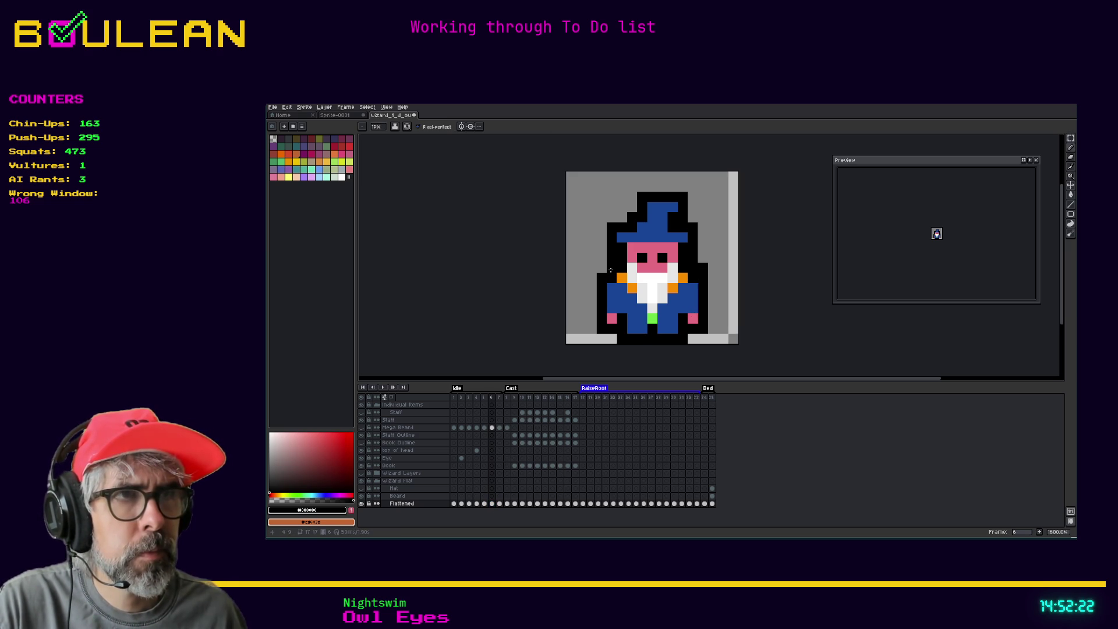
key("e")
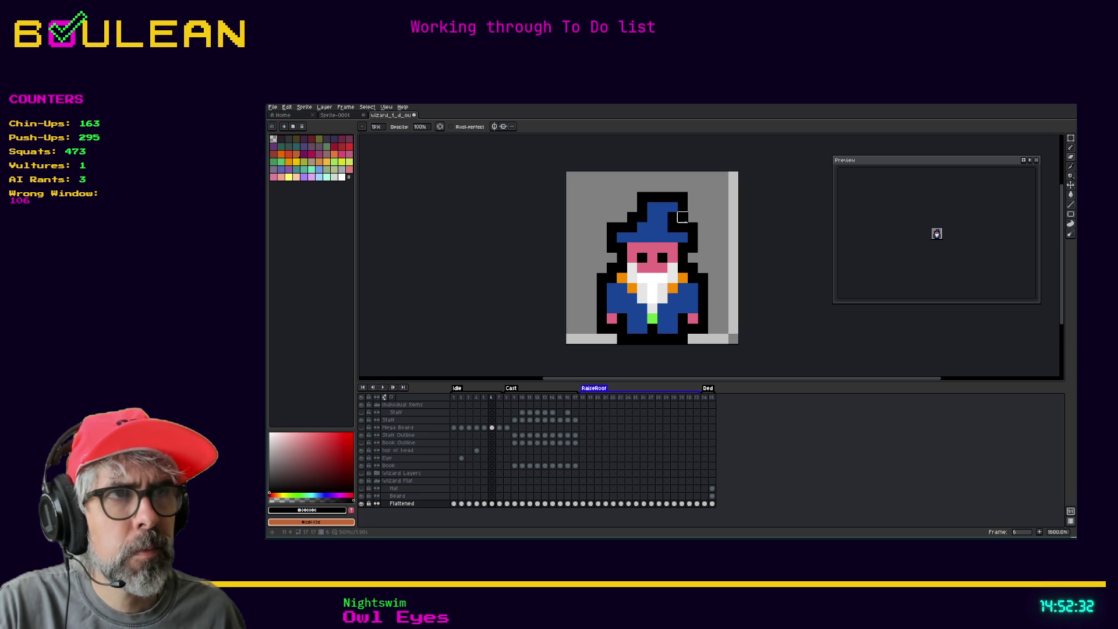
key("Left")
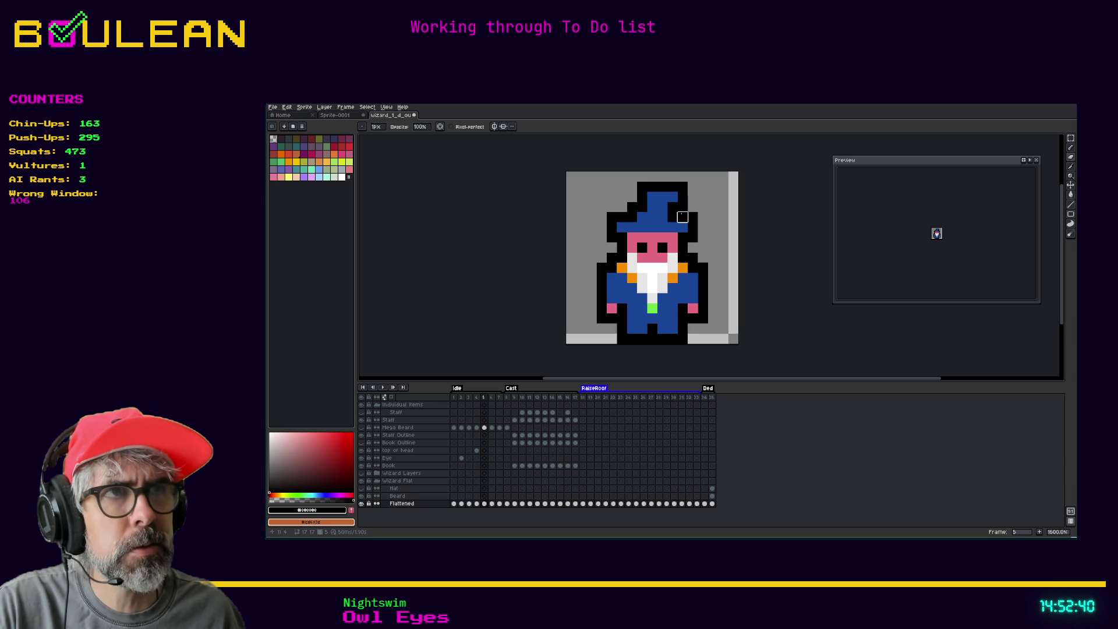
key("Left")
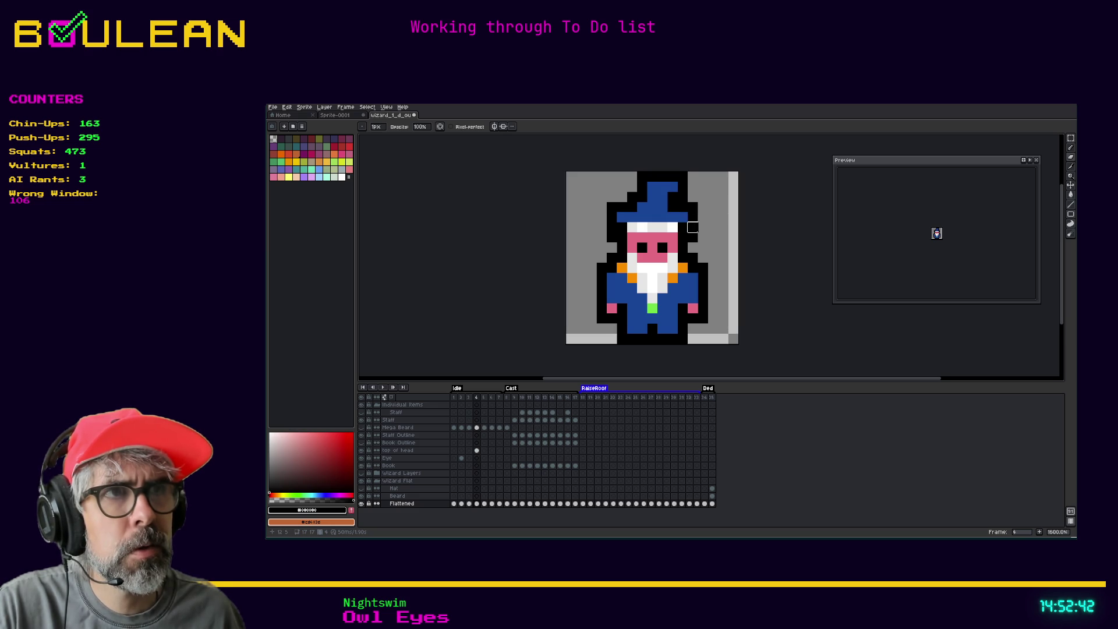
key("Right")
key("Right")
key("Right")
key("Left")
key("Right")
key("Left")
key("Right")
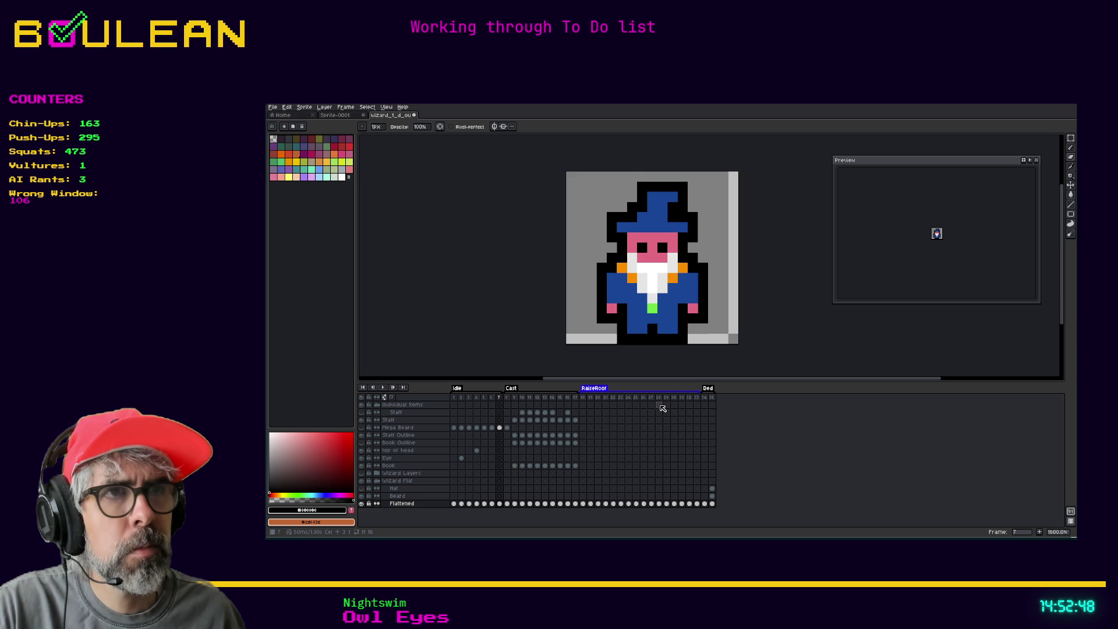
key("Left")
key("Right")
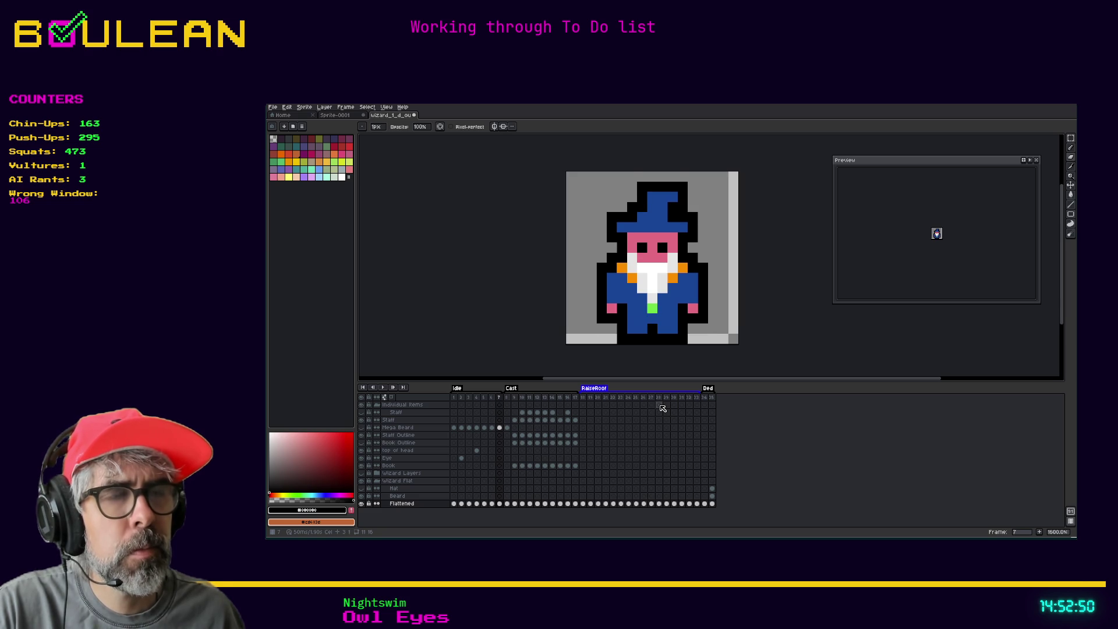
key("Left")
key("Right")
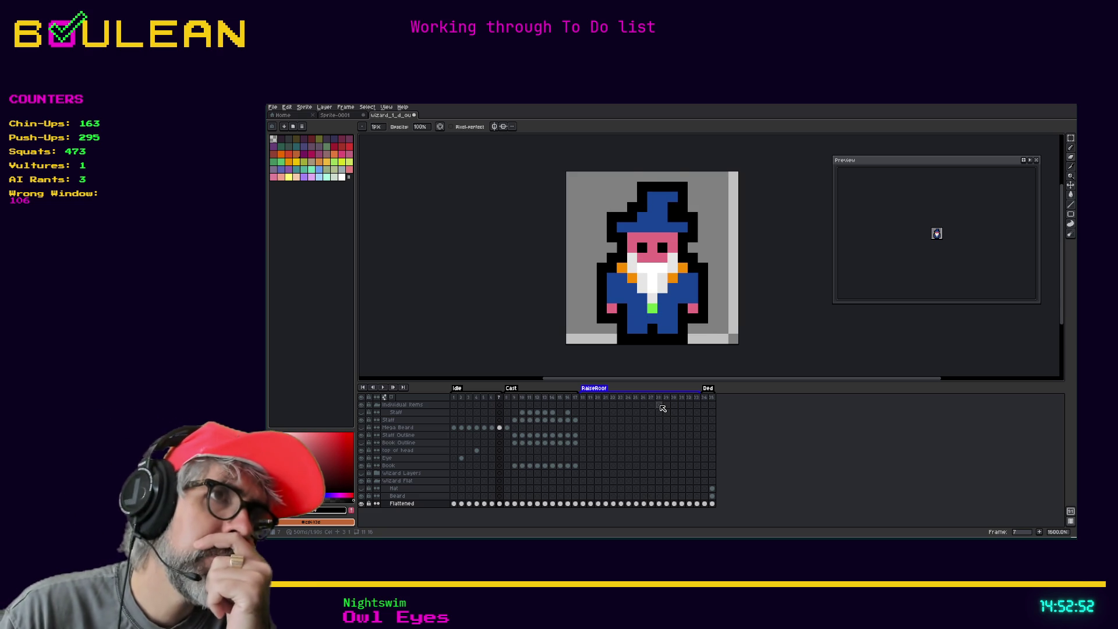
key("Left")
key("Right")
key("Left")
key("Right")
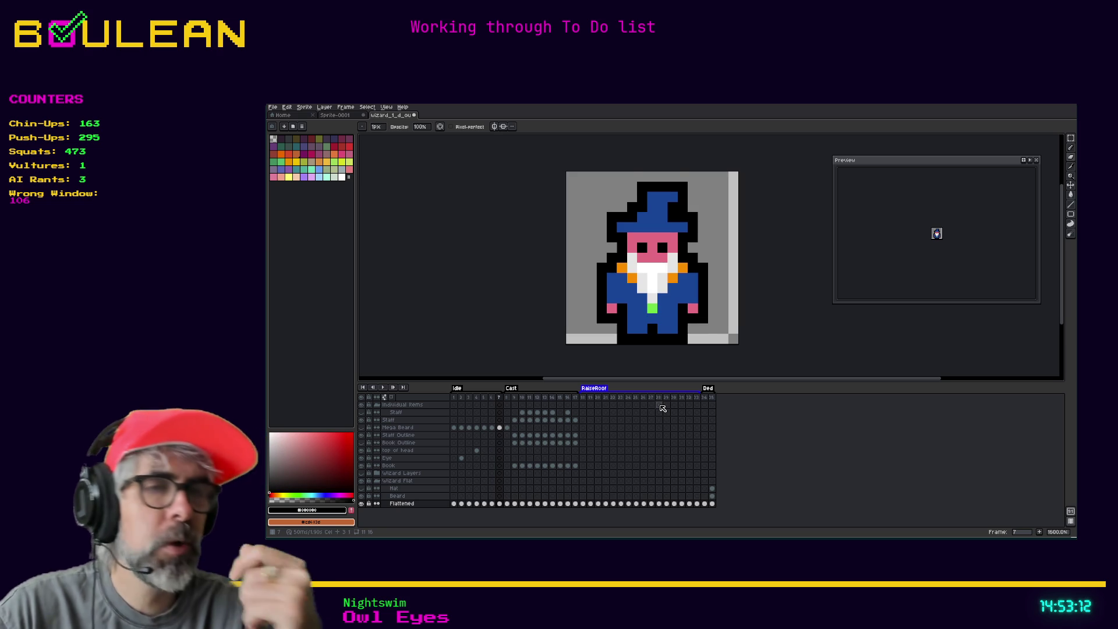
right_click(500, 398)
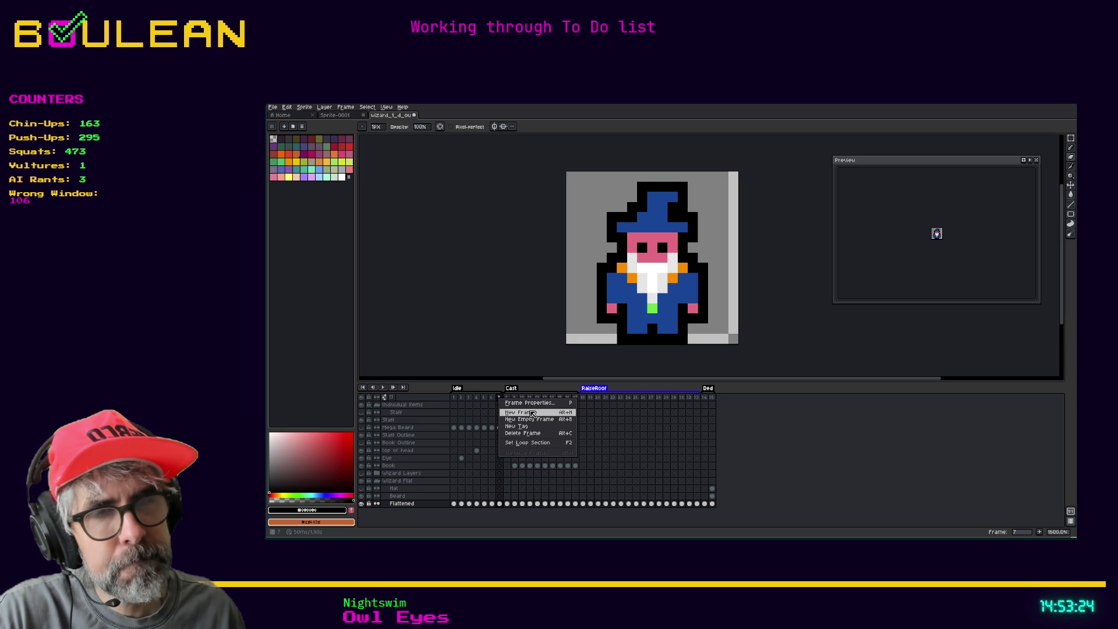
Step: Ctrl-drag frame 7 to the right, adding two copies after it for 37 frames
left_click(502, 397)
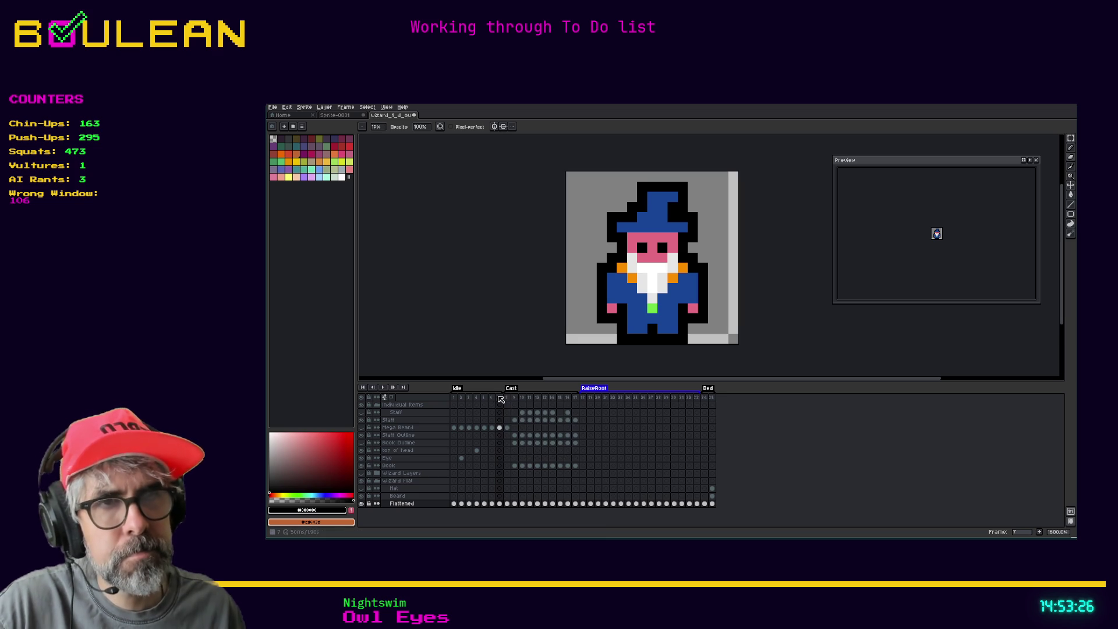
left_click(499, 397)
left_click_drag(501, 399, 504, 397)
left_click_drag(504, 398, 511, 399)
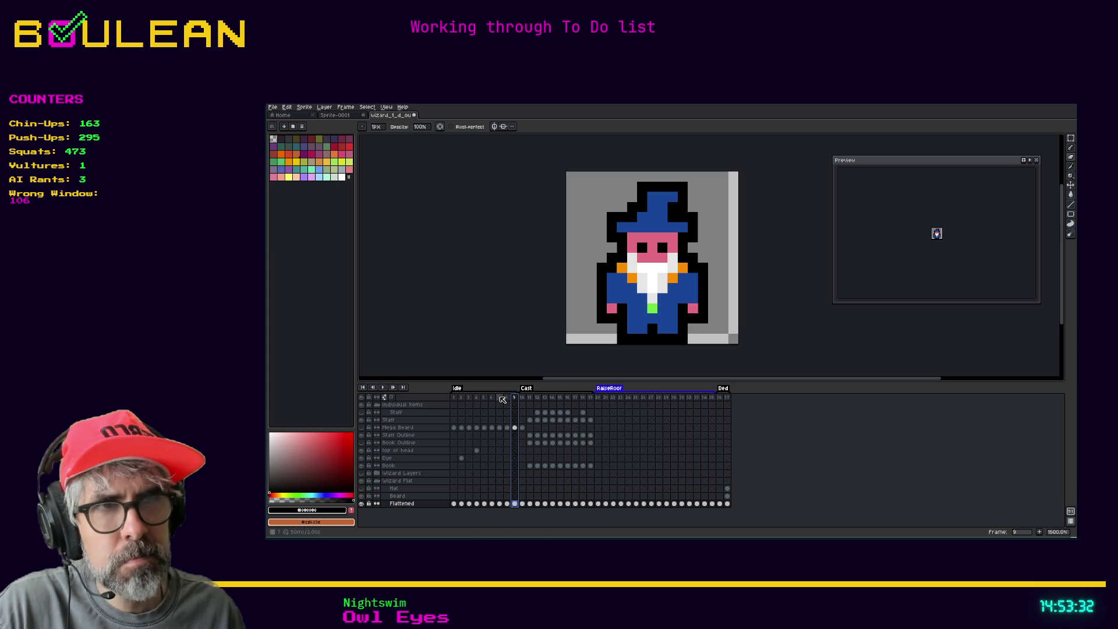
Step: On frame 8, Magic Wand the white beard plus the green pixel below and move them up one pixel
left_click(500, 397)
left_click(507, 397)
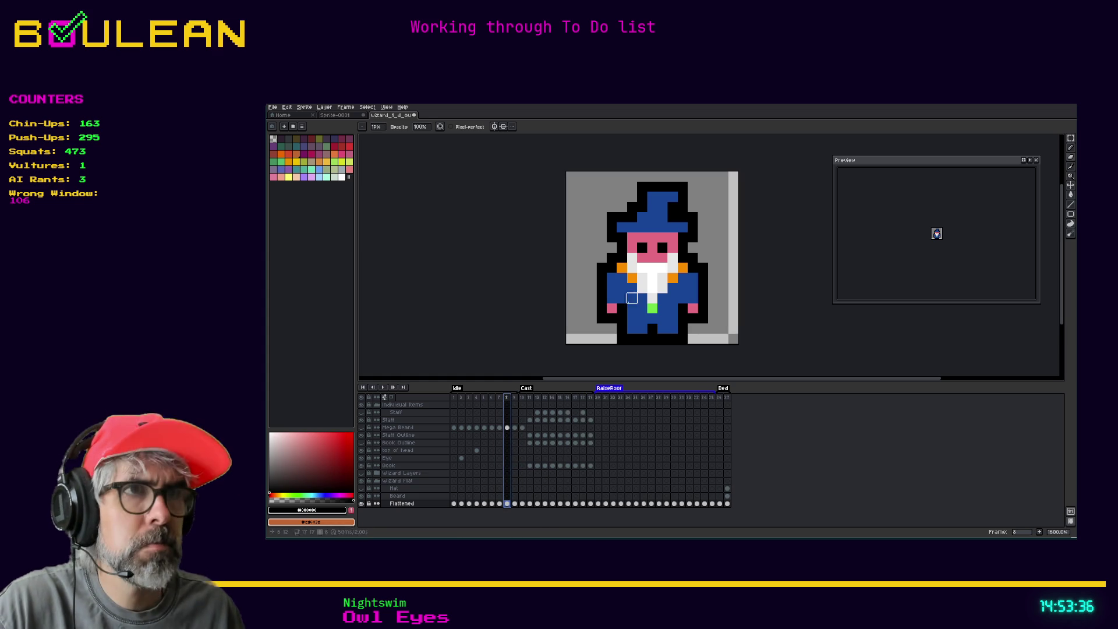
key("v")
key("w")
left_click(653, 291)
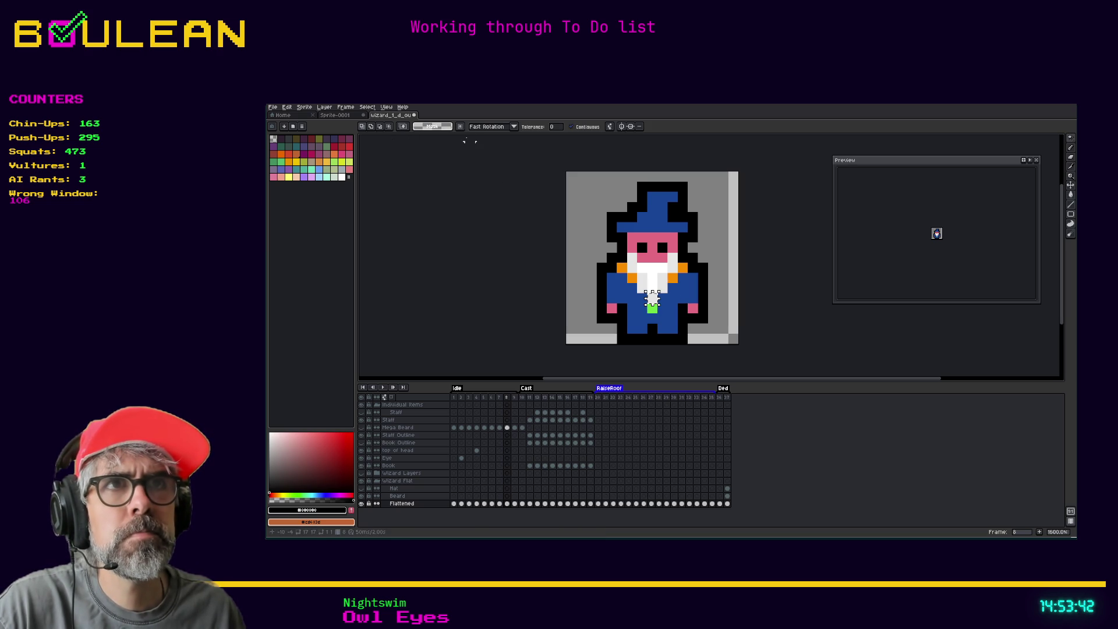
left_click(652, 308)
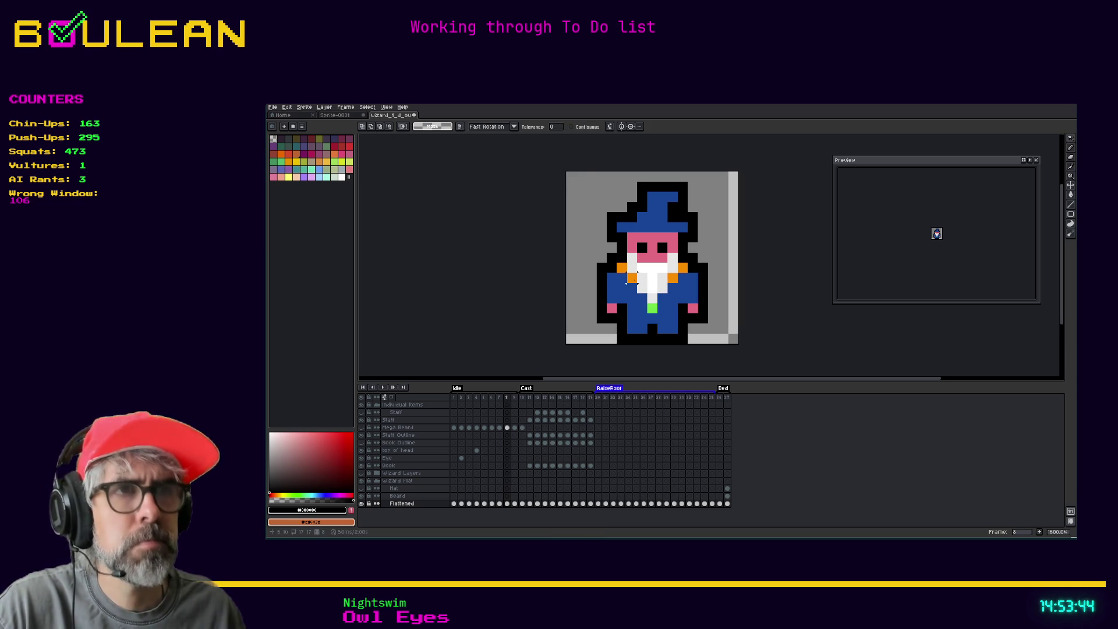
key("ctrl+z")
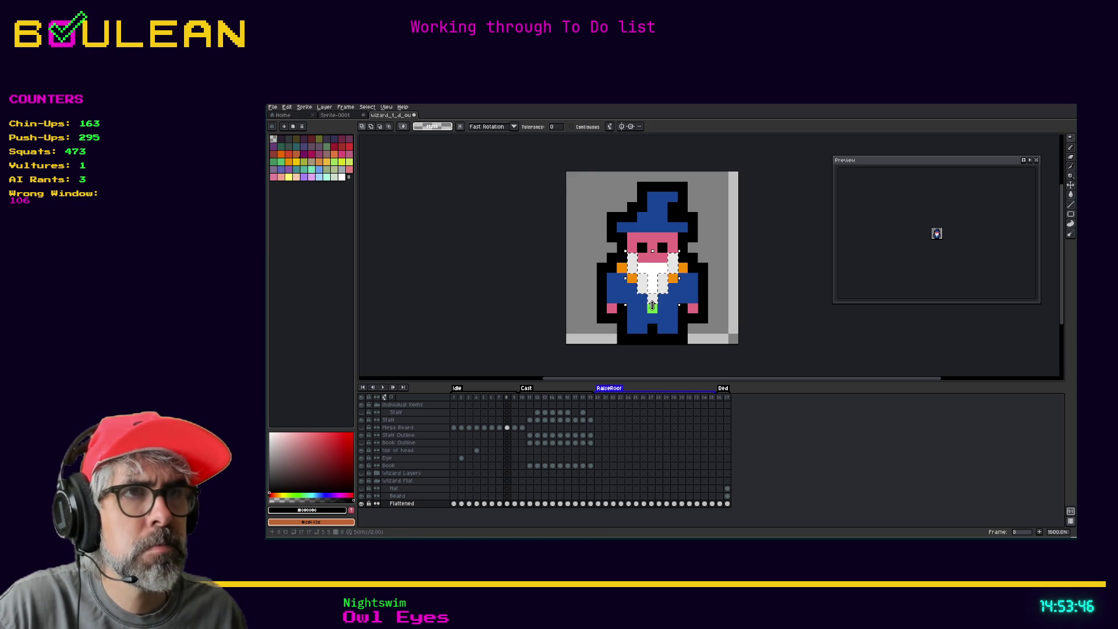
left_click(652, 308, "shift")
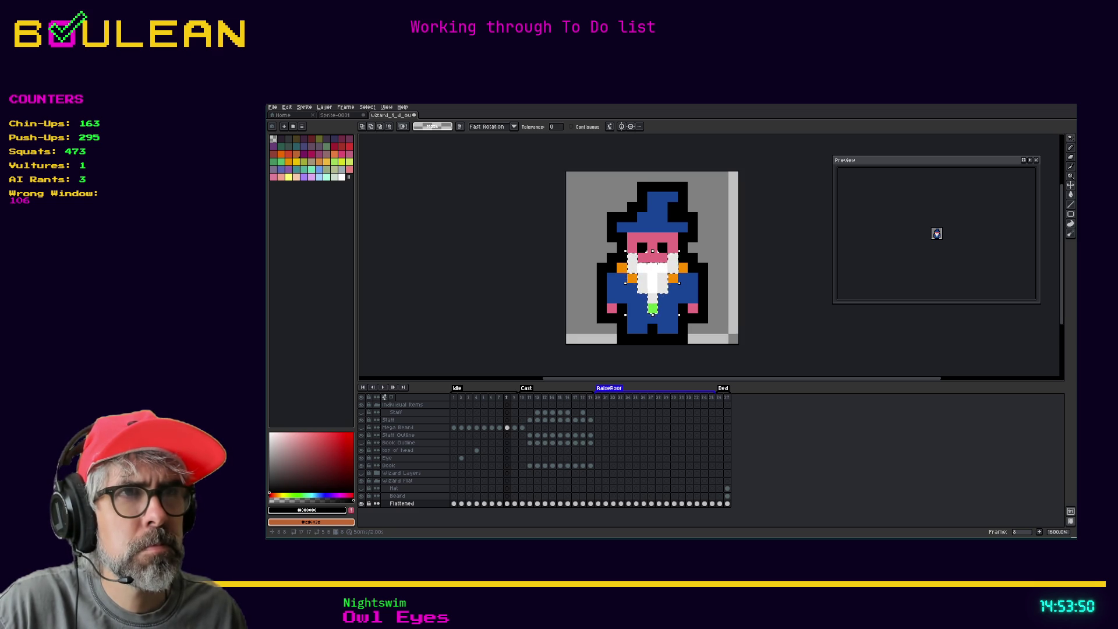
left_click(656, 280)
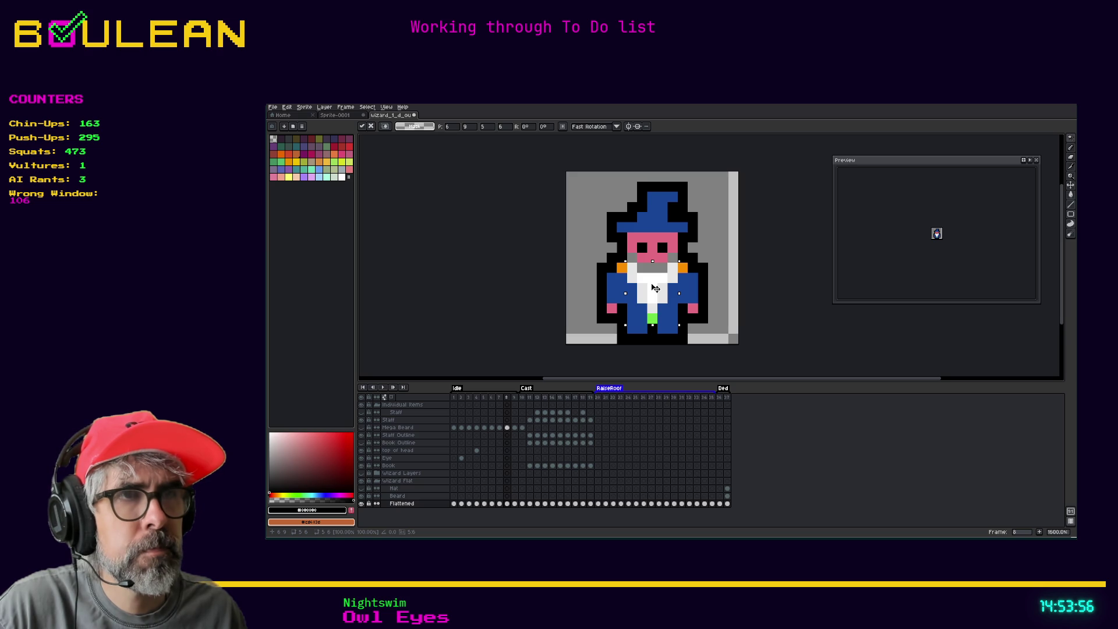
left_click_drag(655, 287, 655, 283)
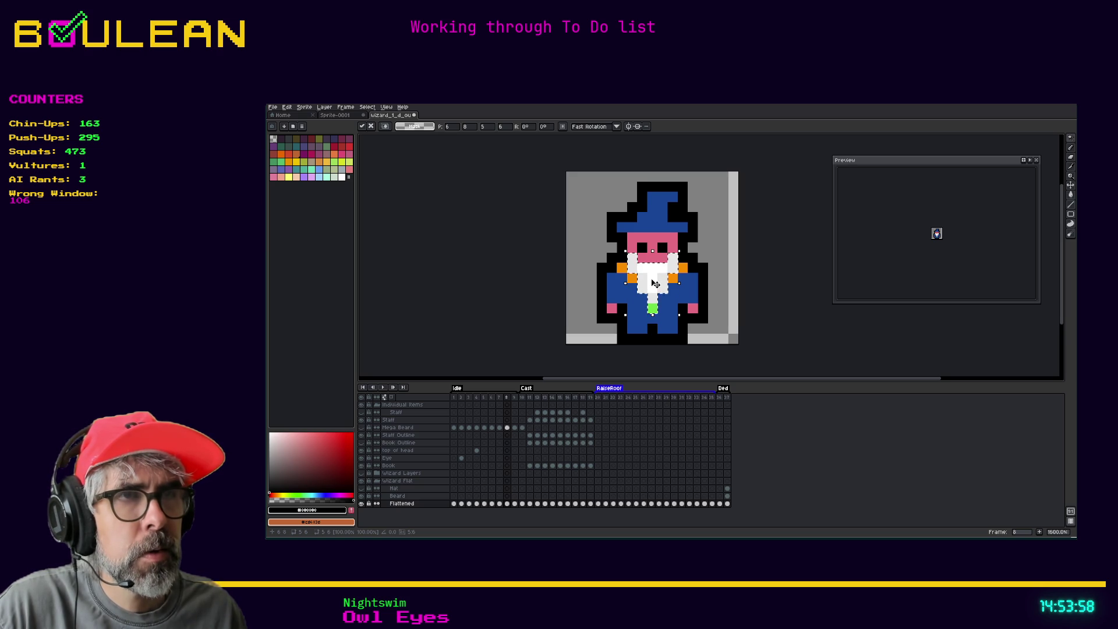
key("Return")
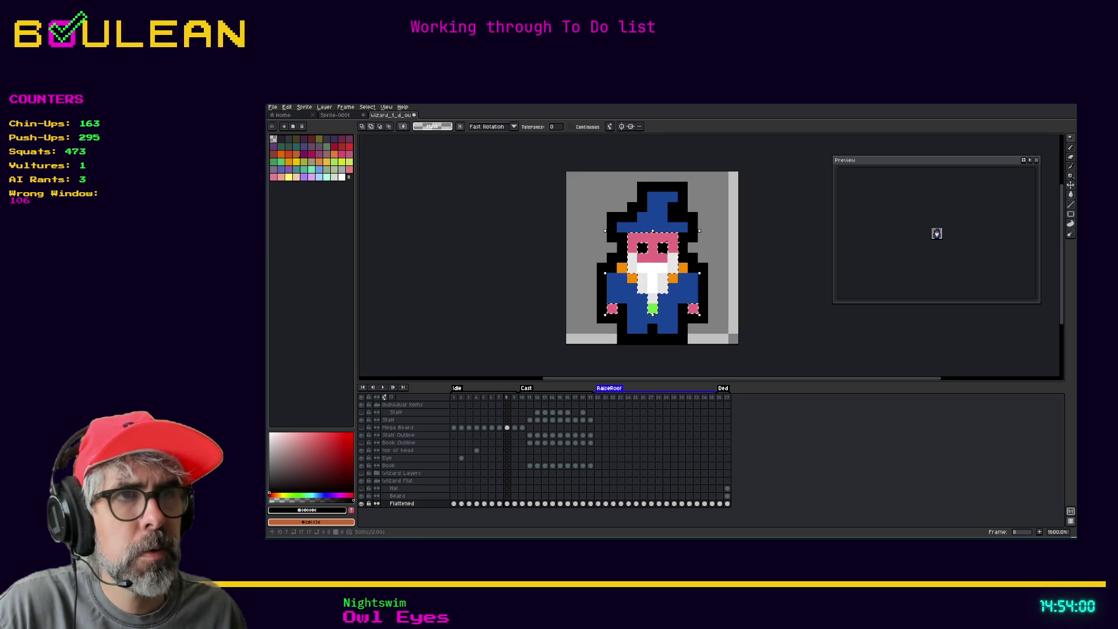
Step: Nudge the face and beard selection up and back down one pixel, then deselect it
left_click(657, 229)
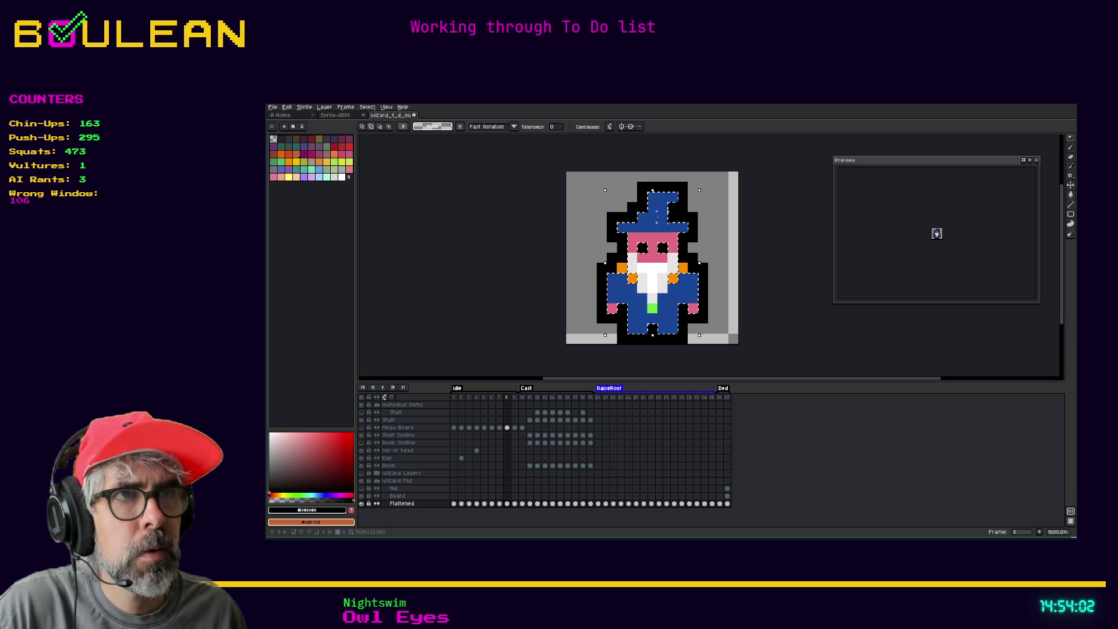
key("ctrl+z")
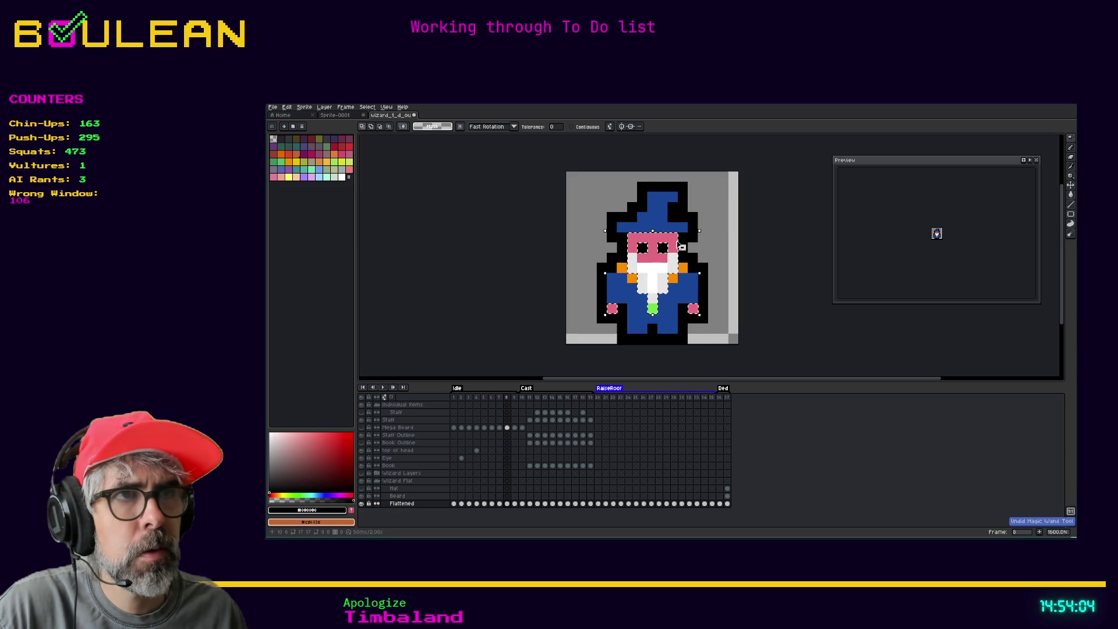
left_click(656, 263)
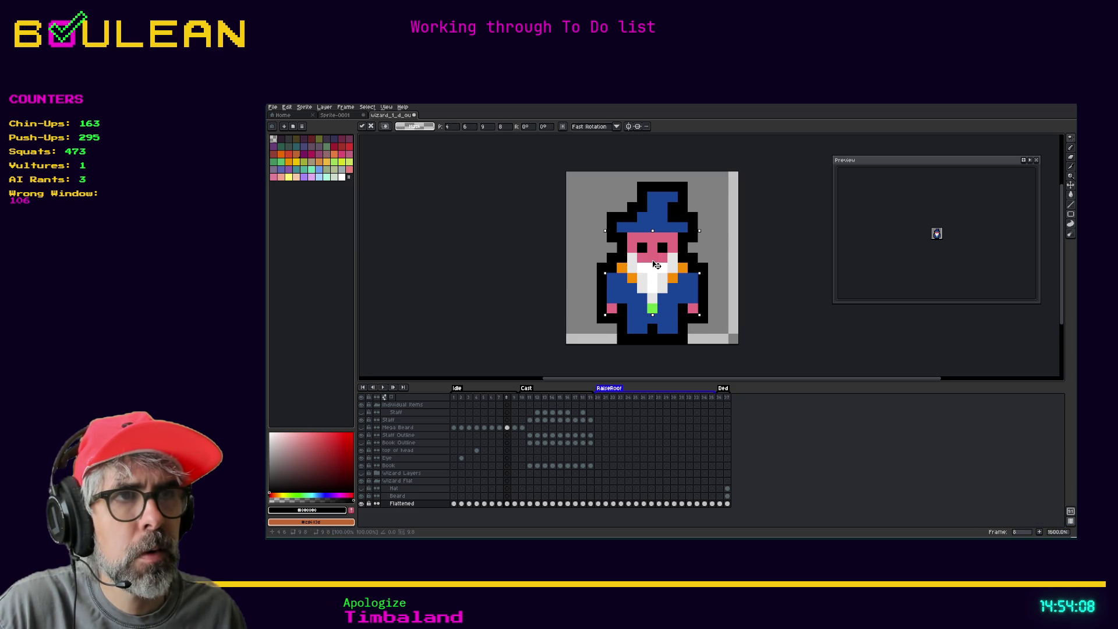
left_click_drag(656, 268, 655, 264)
key("Down")
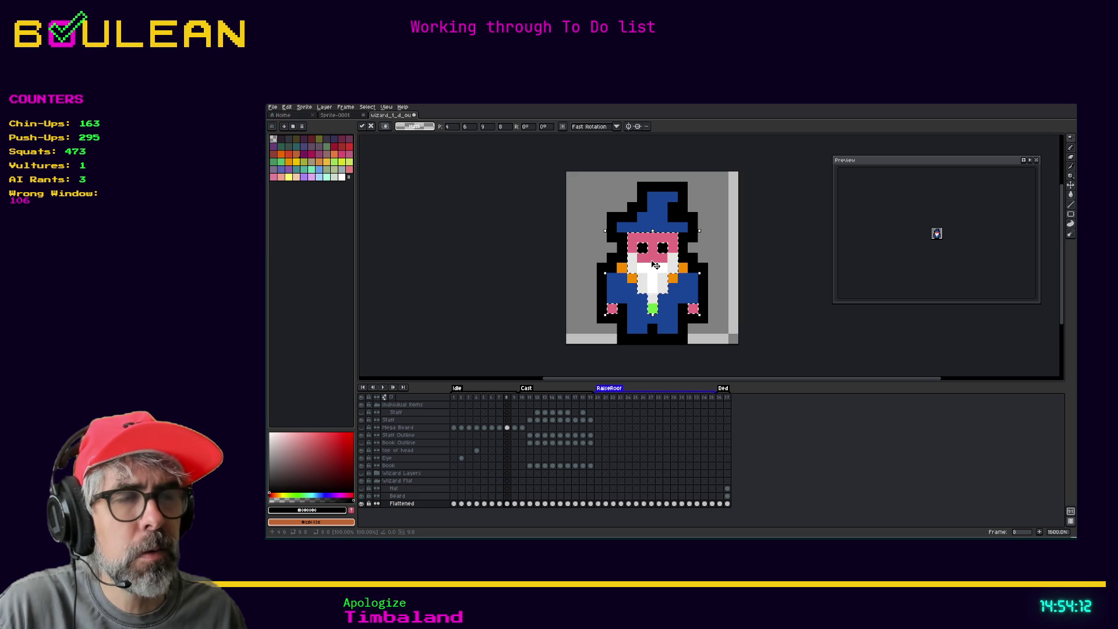
key("i")
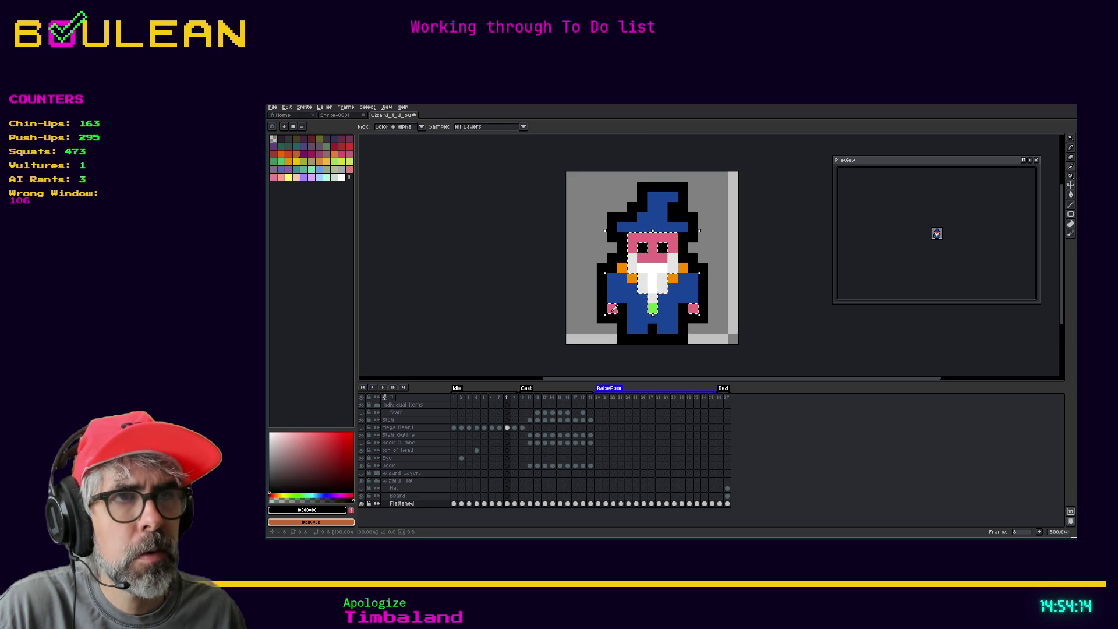
left_click(614, 307)
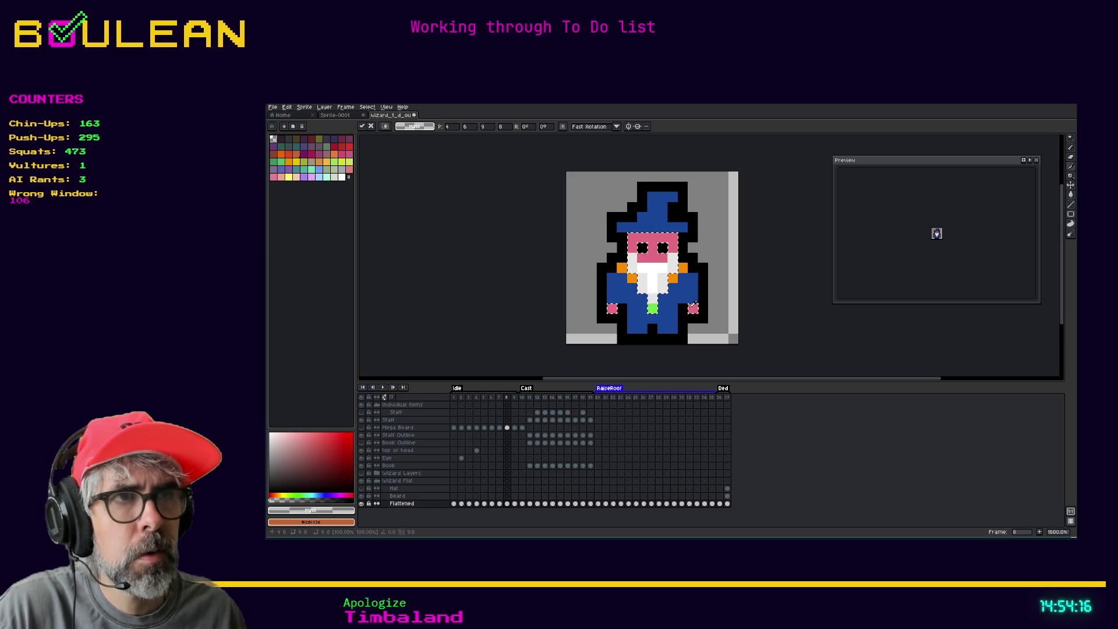
key("ctrl+d")
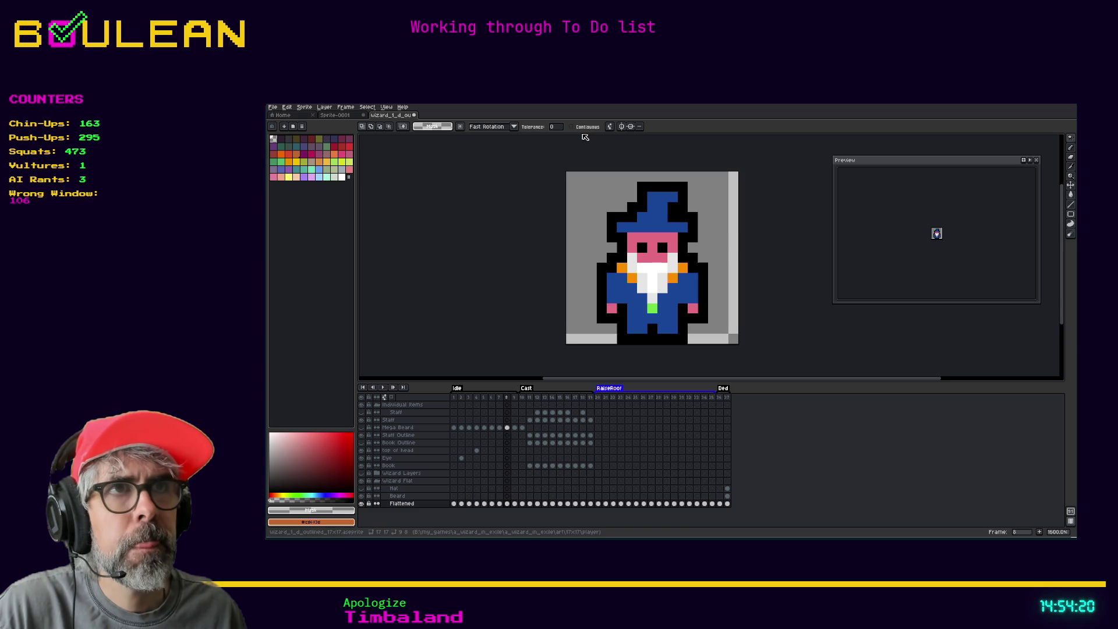
Step: Select the pink face, extend the beard area further down, and drag the hat and face lower
left_click(649, 257)
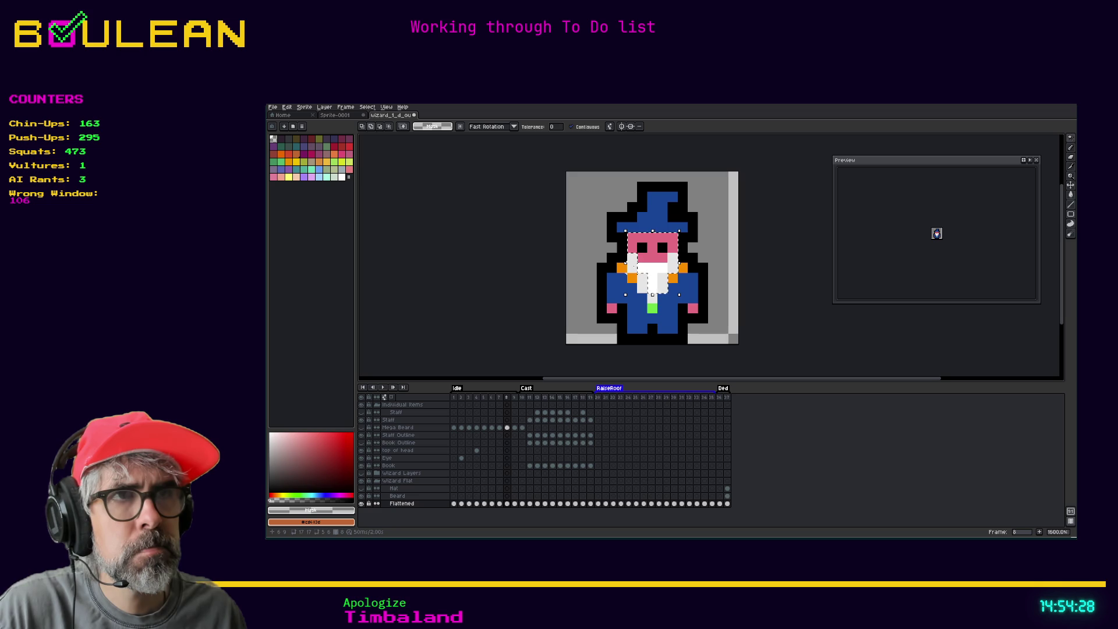
left_click_drag(652, 294, 652, 314)
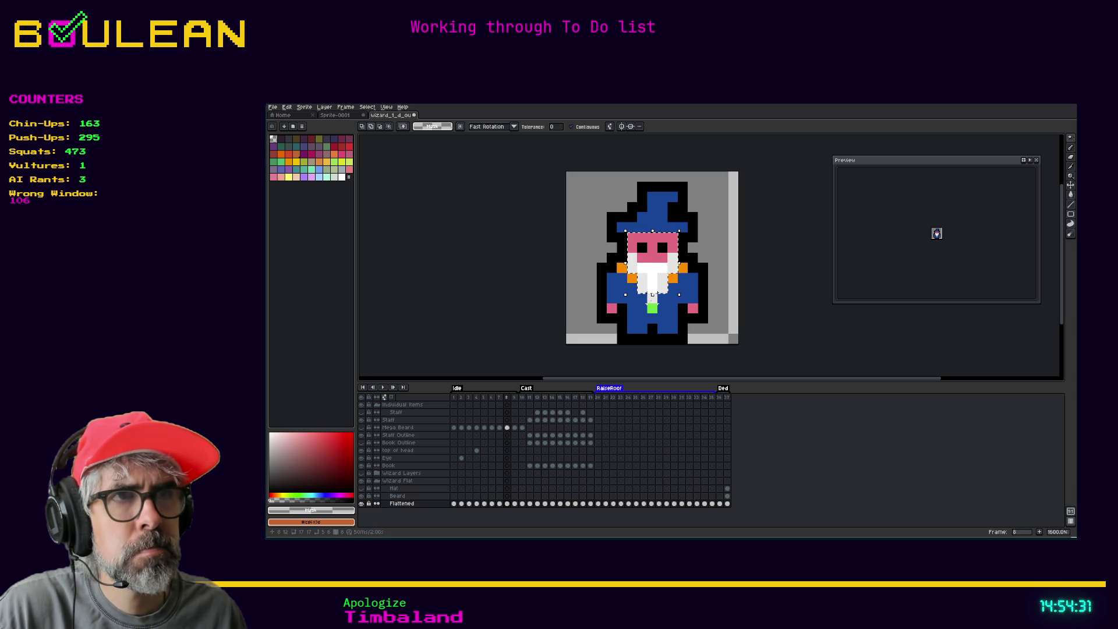
left_click(653, 269)
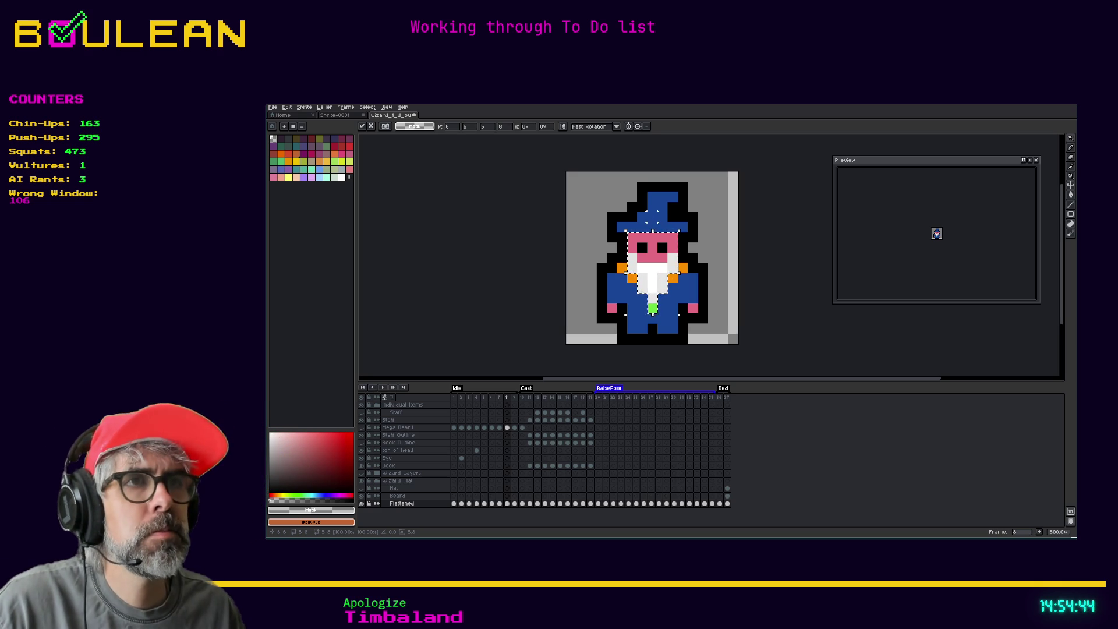
left_click_drag(652, 219, 653, 277)
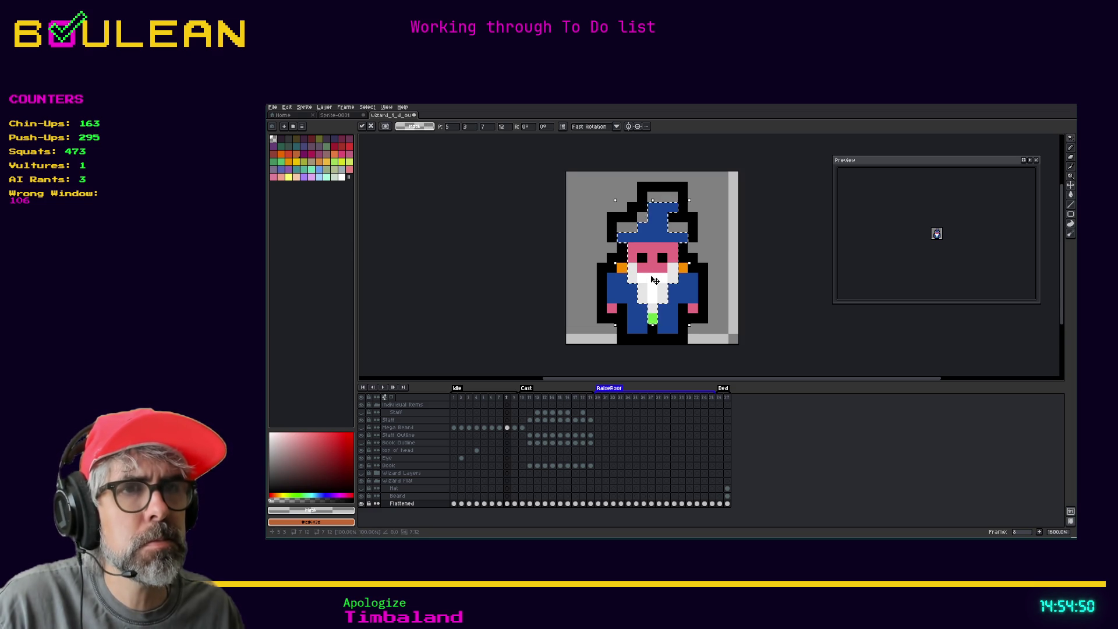
Step: Commit the lowered hat, paint its grey edge black, and erase the old top row and stray outline pixels
key("w")
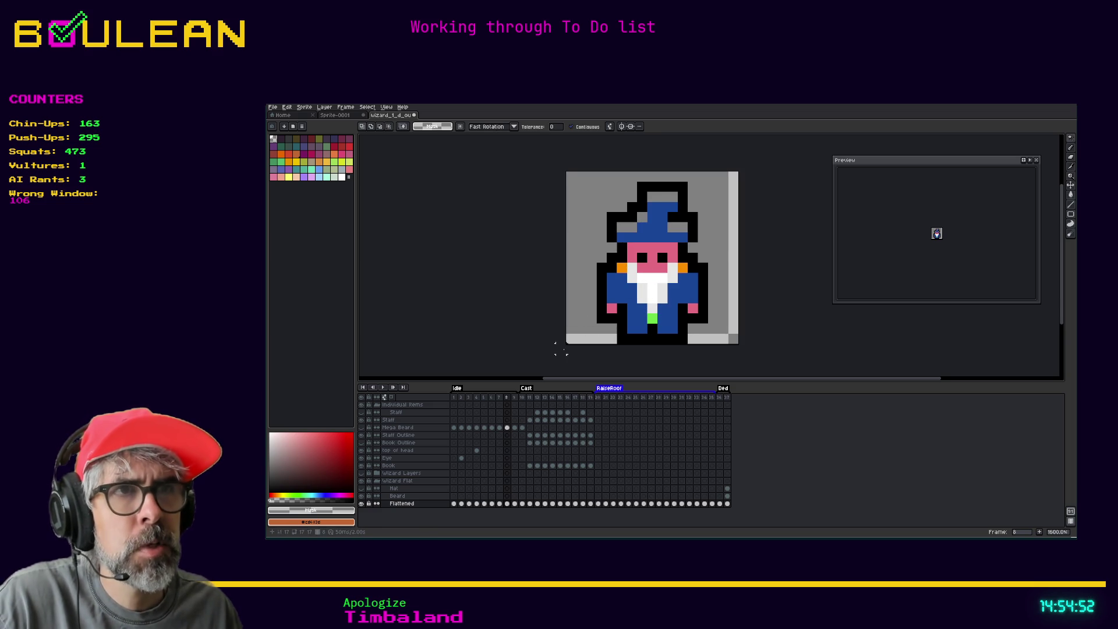
key("b")
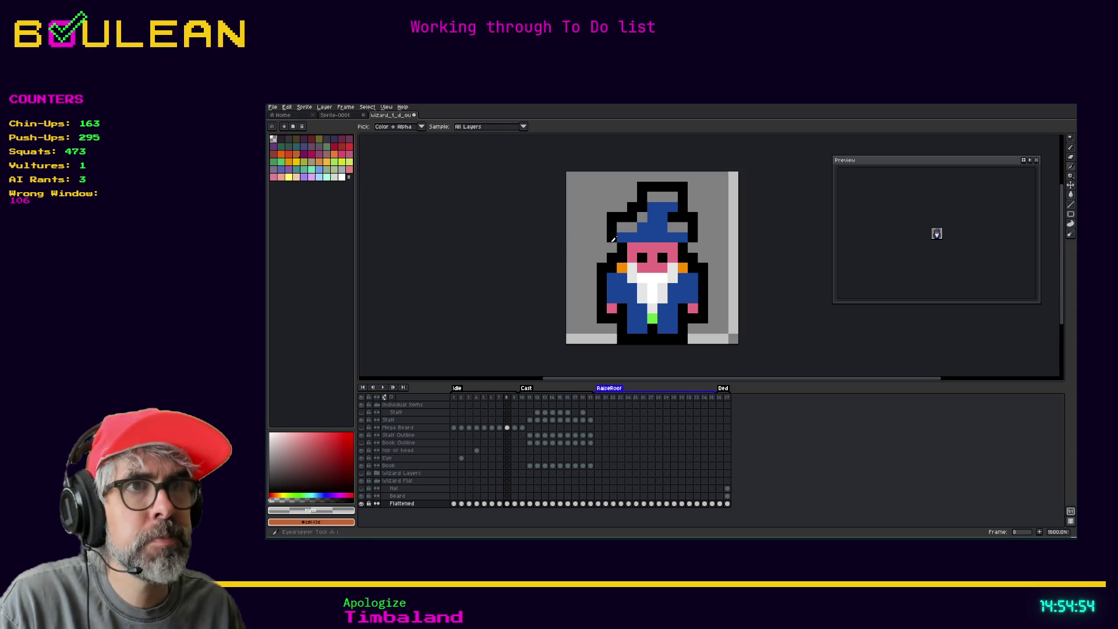
mouse_move(618, 228)
left_mouse_down()
mouse_move(636, 226)
mouse_move(647, 195)
mouse_move(672, 208)
mouse_move(683, 227)
mouse_move(672, 227)
left_mouse_up()
key("e")
left_click_drag(684, 187, 641, 186)
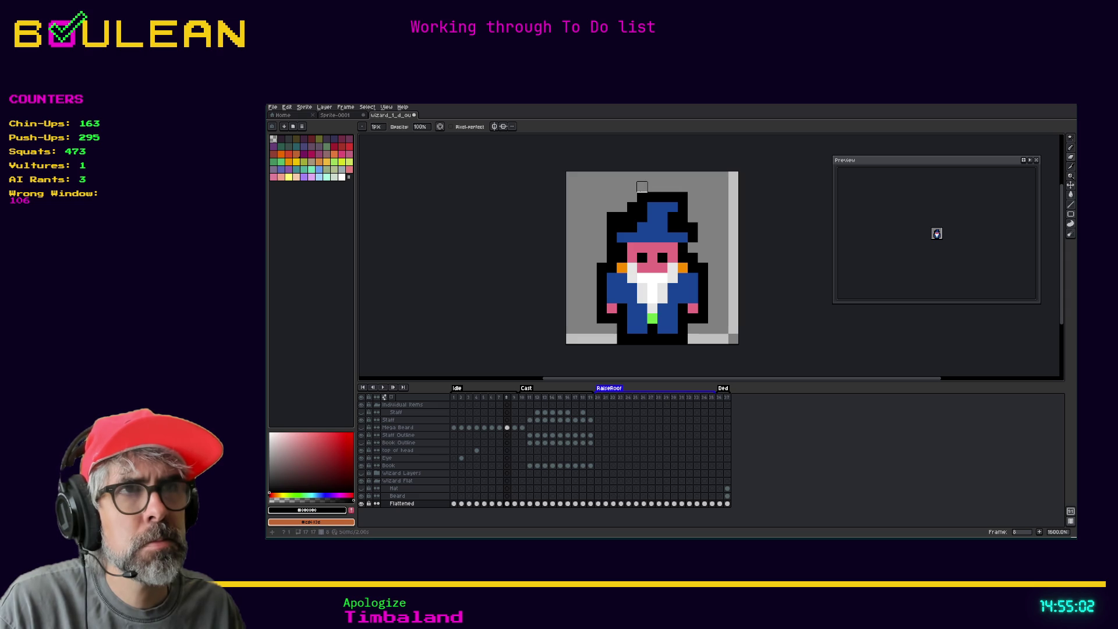
left_click(631, 207)
left_click(611, 217)
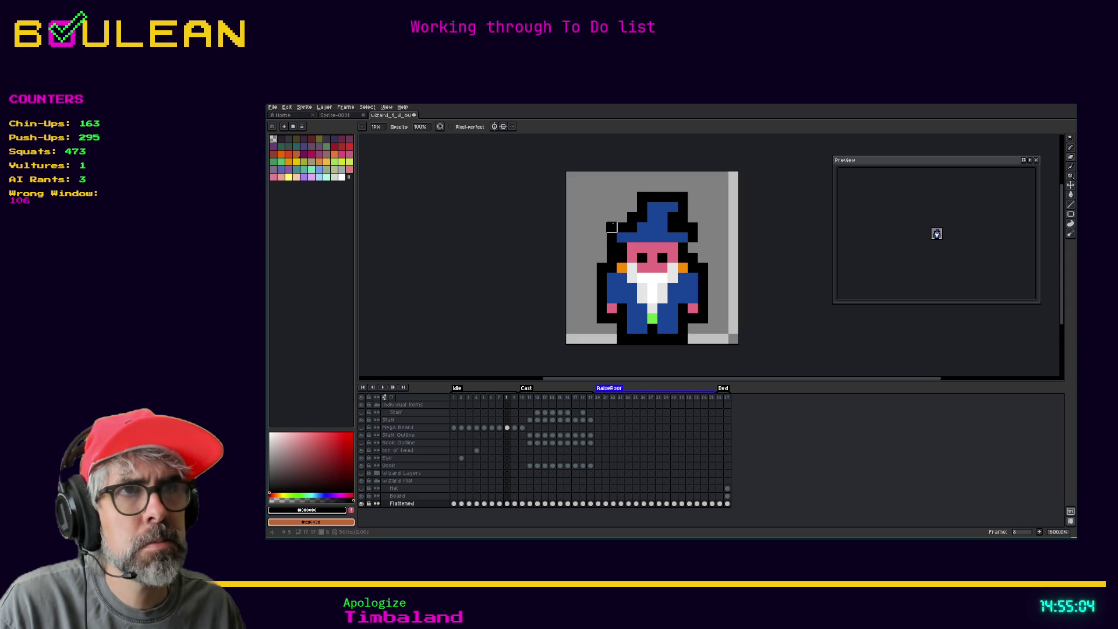
key("i")
key("e")
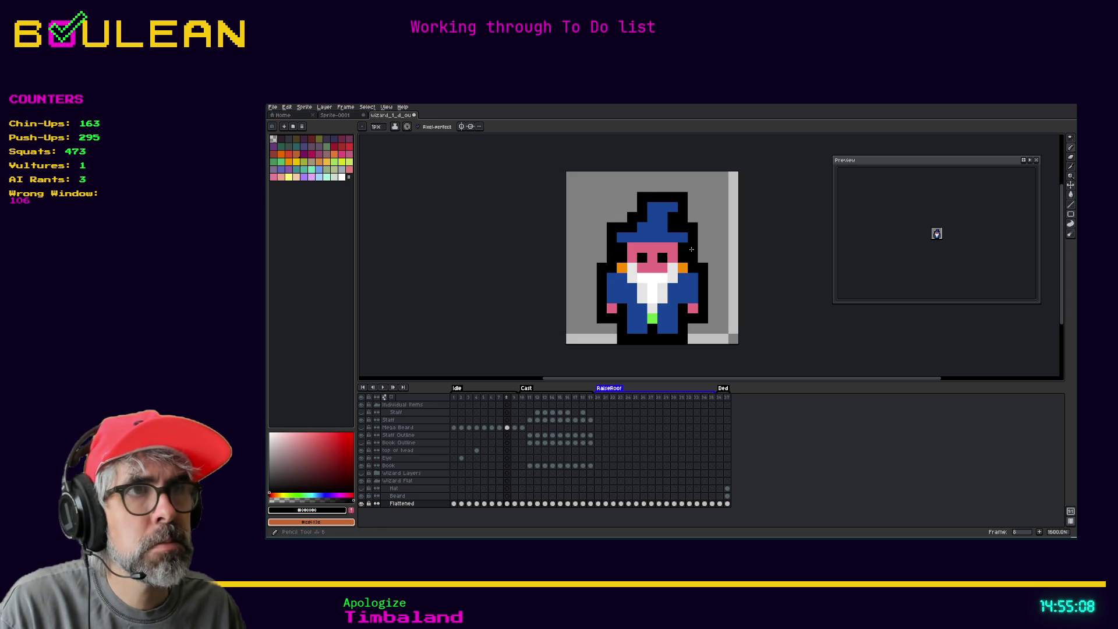
Step: Step through idle frames 1–9 one by one, then play the animation
left_click(510, 398)
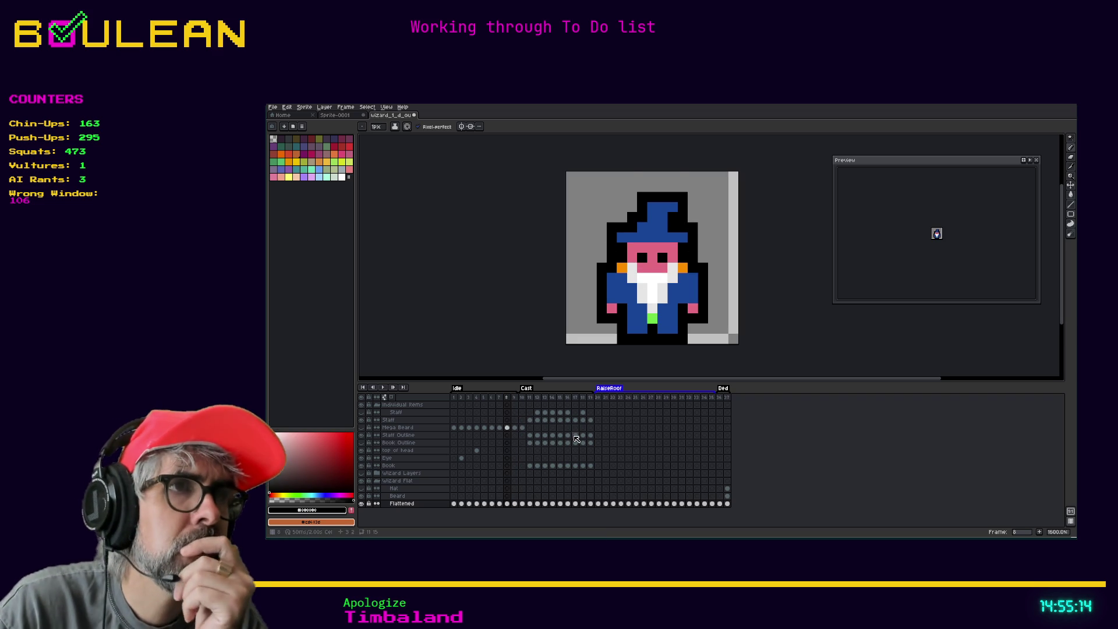
key("Right")
key("Left")
key("Left")
key("Left")
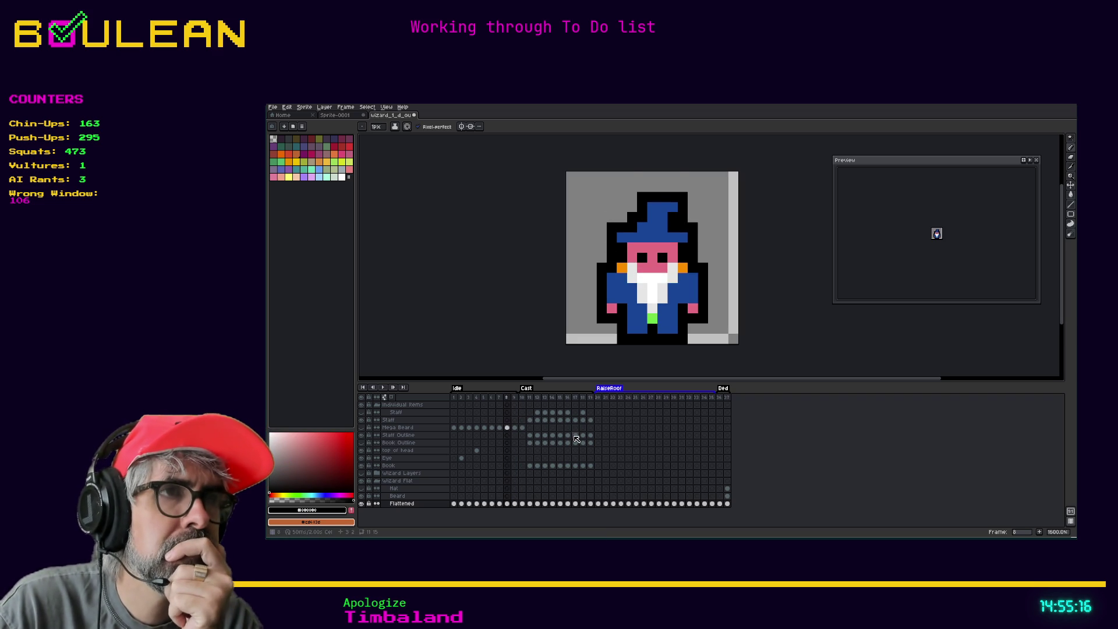
key("Left")
key("Left")
key("Left")
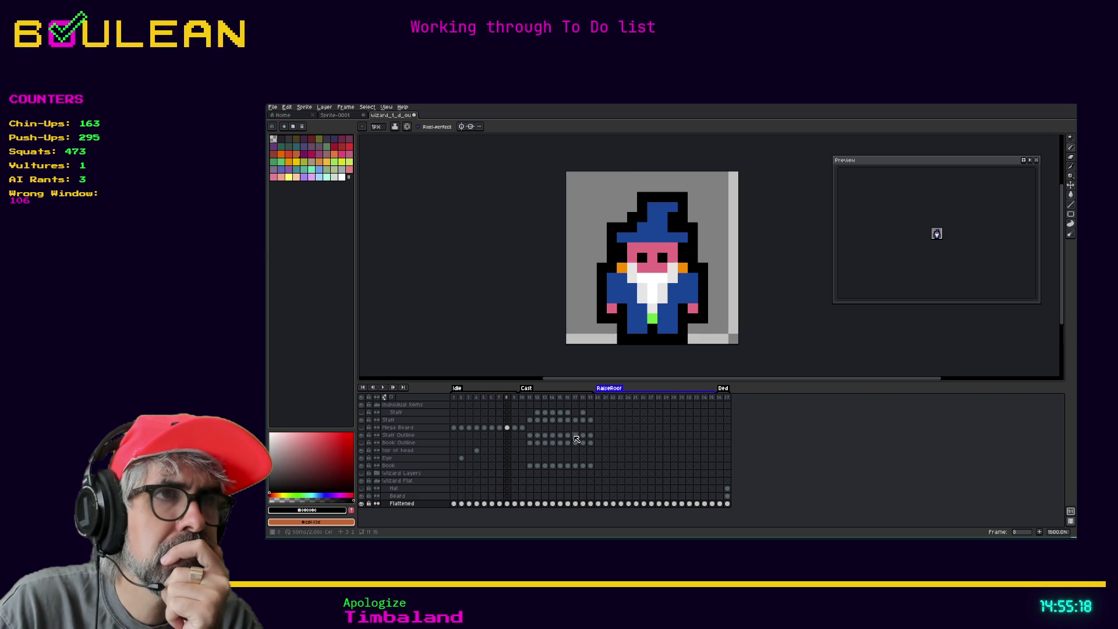
key("Left")
key("Left")
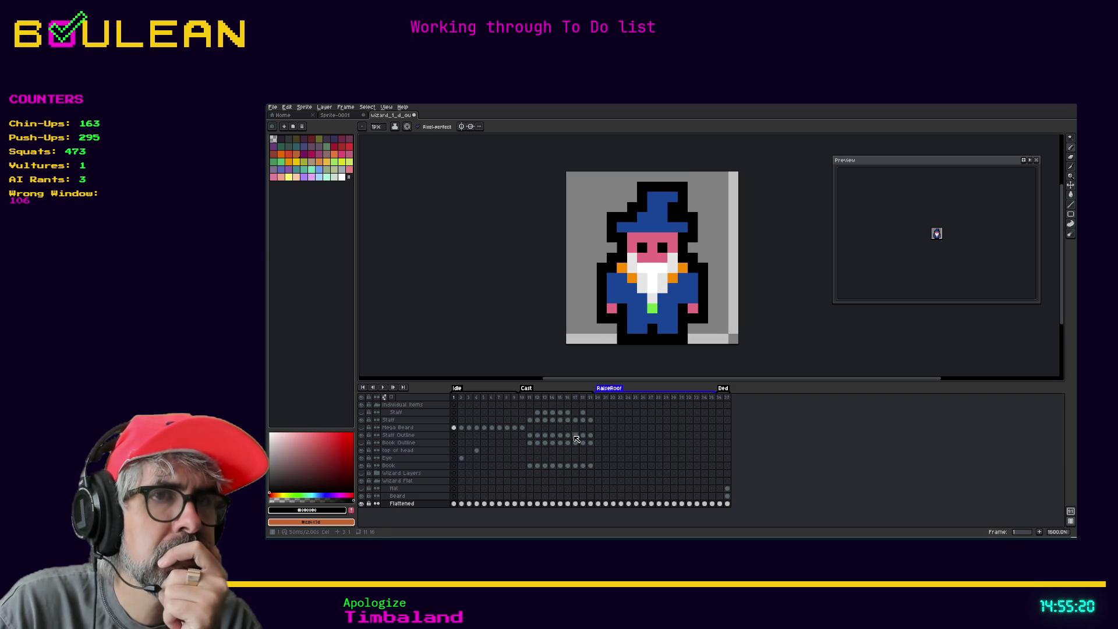
key("Right")
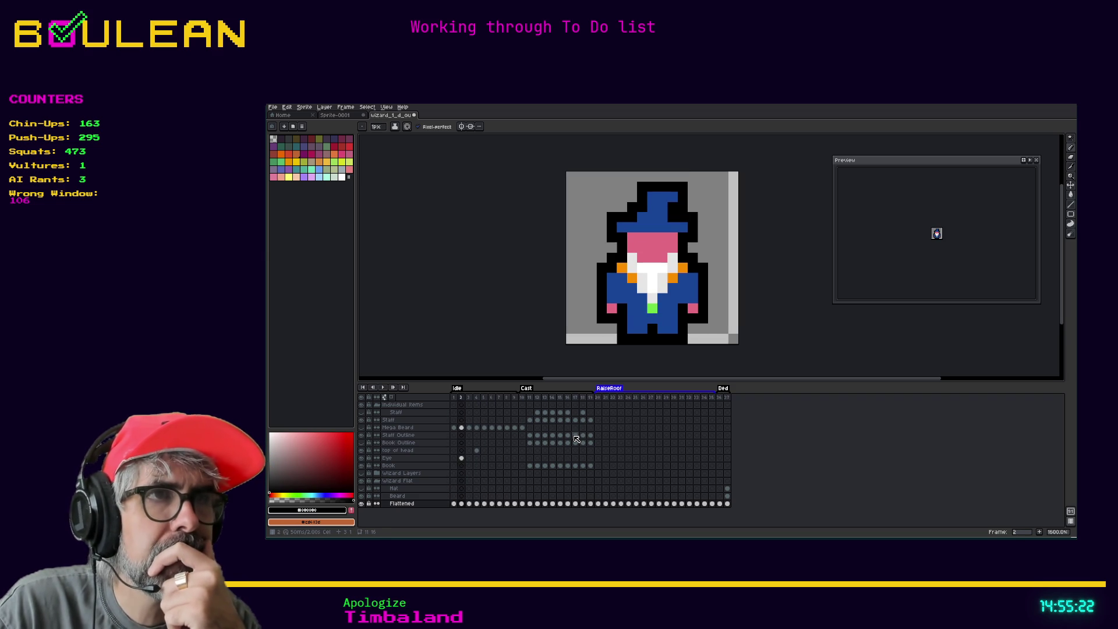
key("Right")
key("Left")
key("Right")
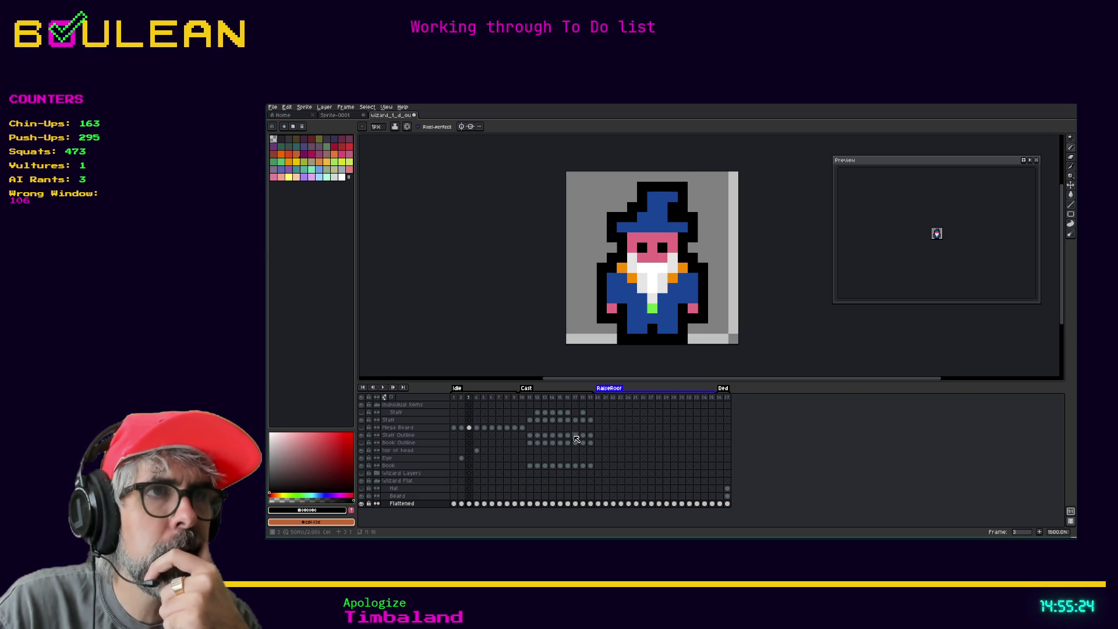
key("Right")
key("Right")
key("Right")
key("Left")
key("Left")
key("Left")
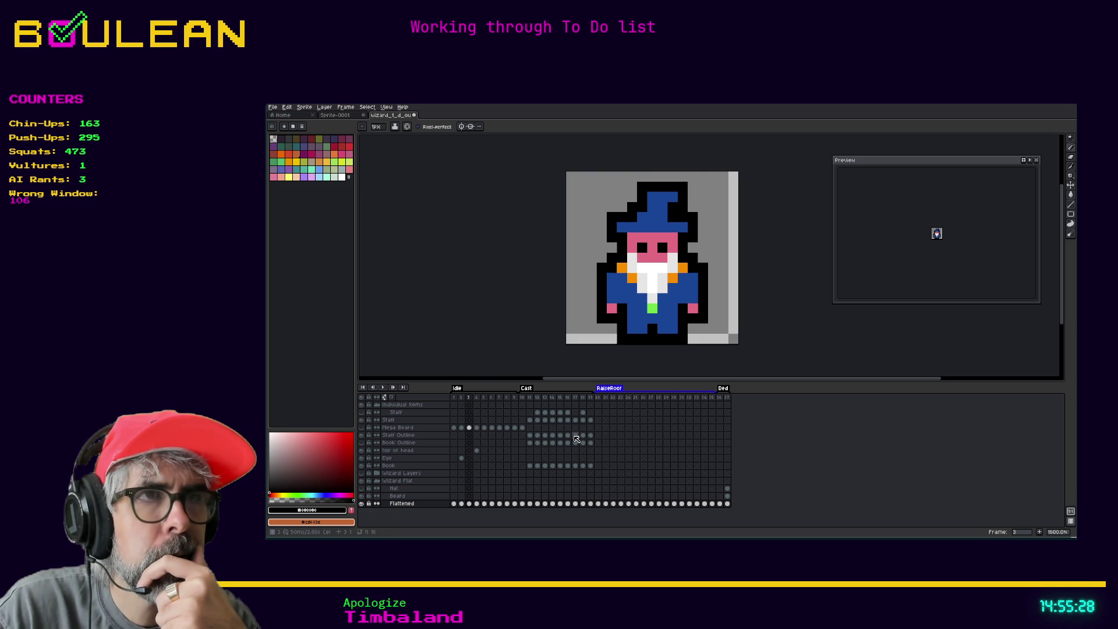
key("Right")
key("Right")
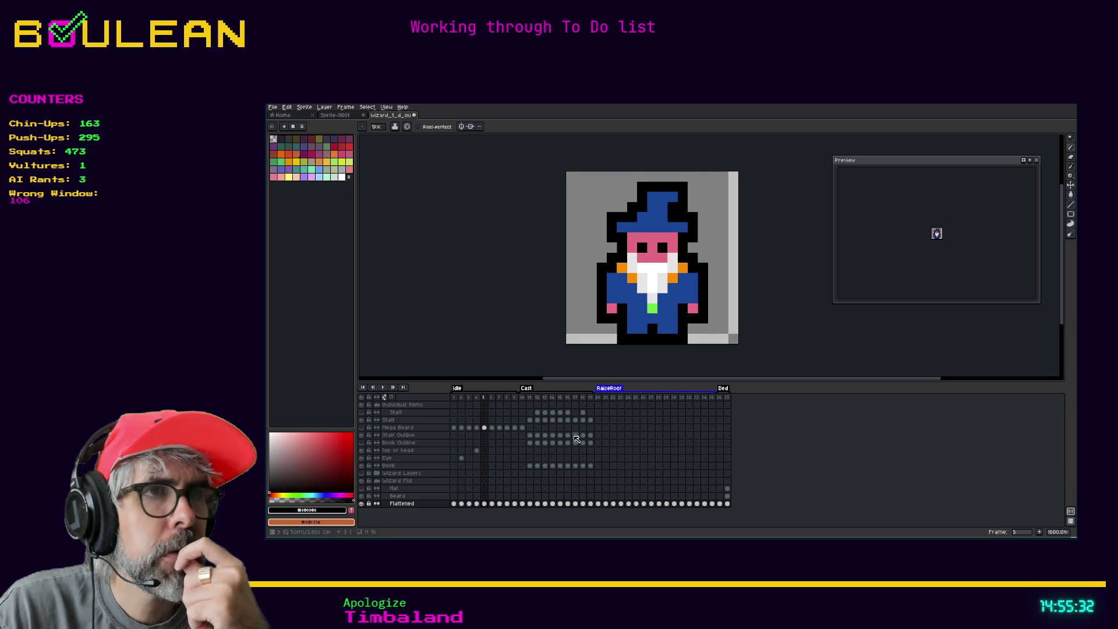
key("Right")
key("Right")
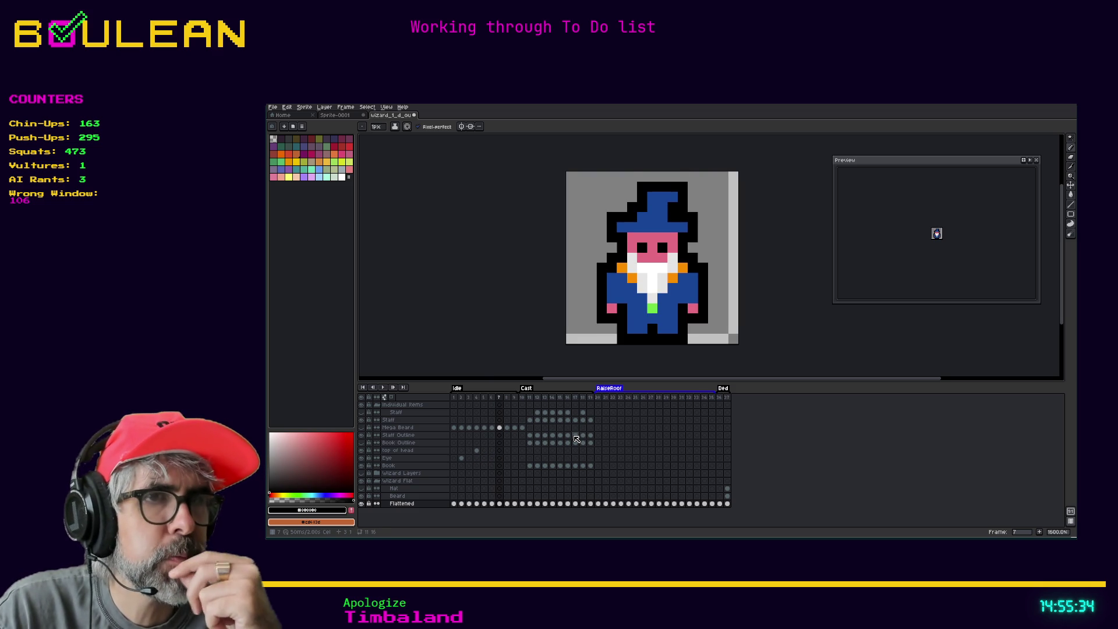
key("Right")
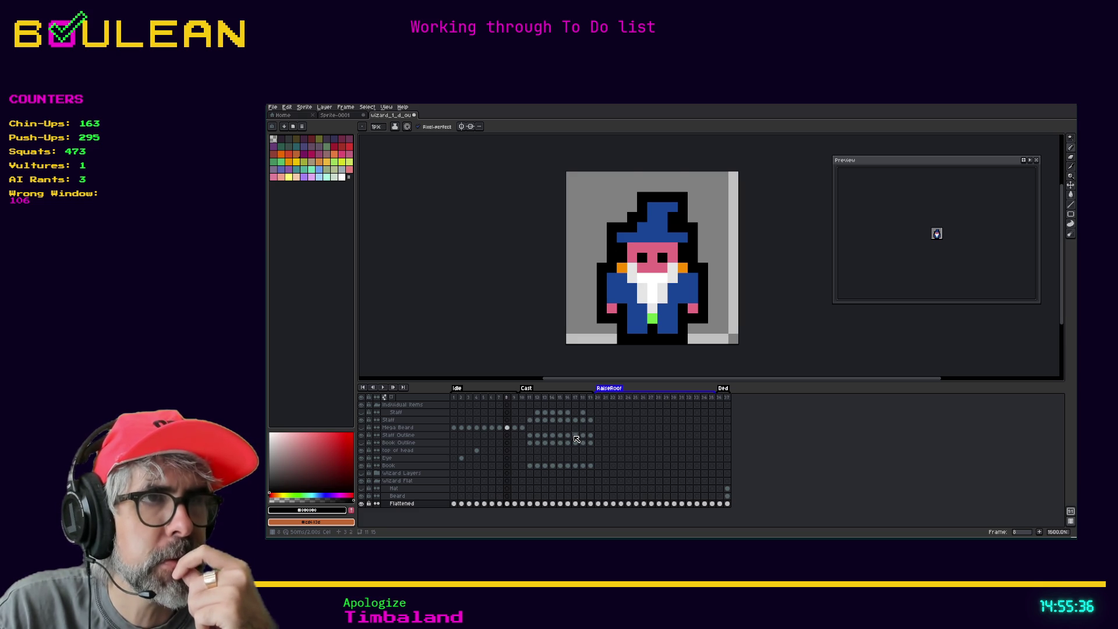
key("Right")
key("Left")
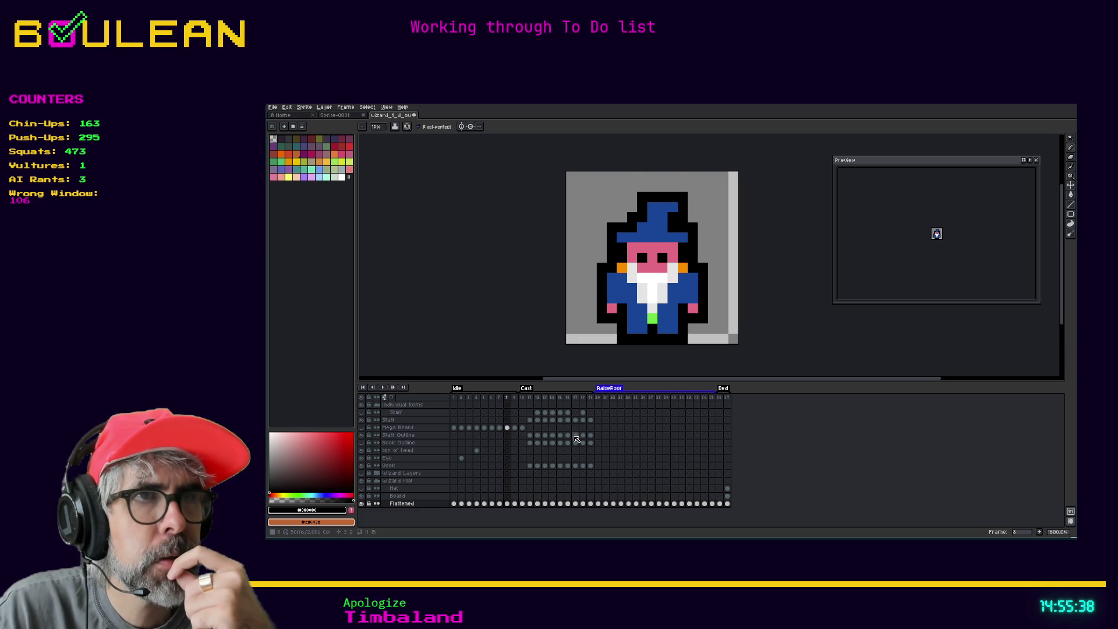
key("e")
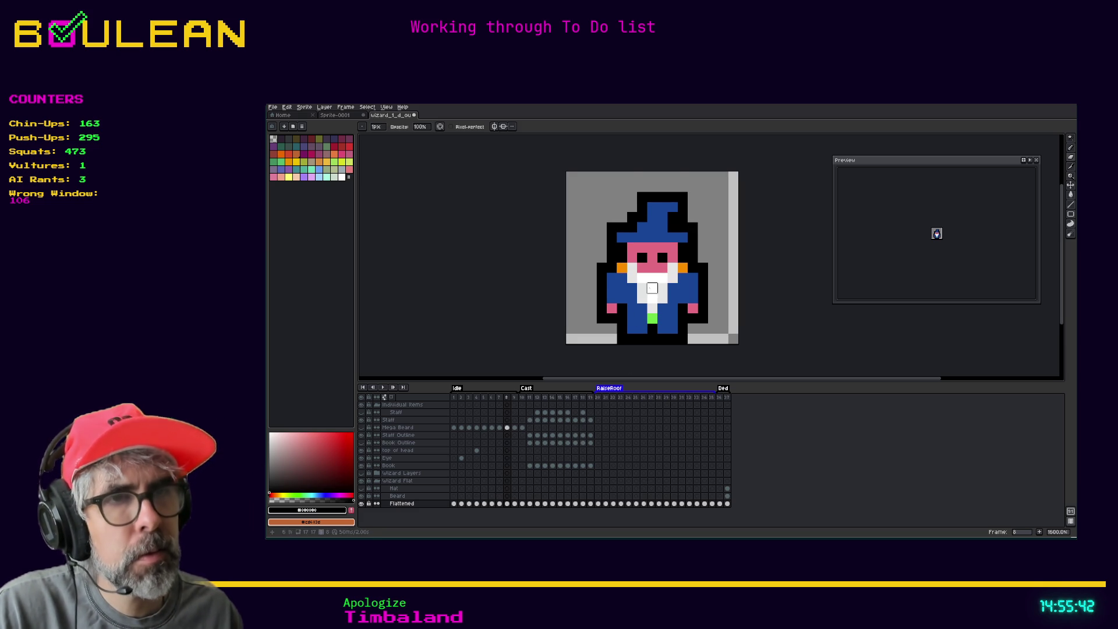
key("Return")
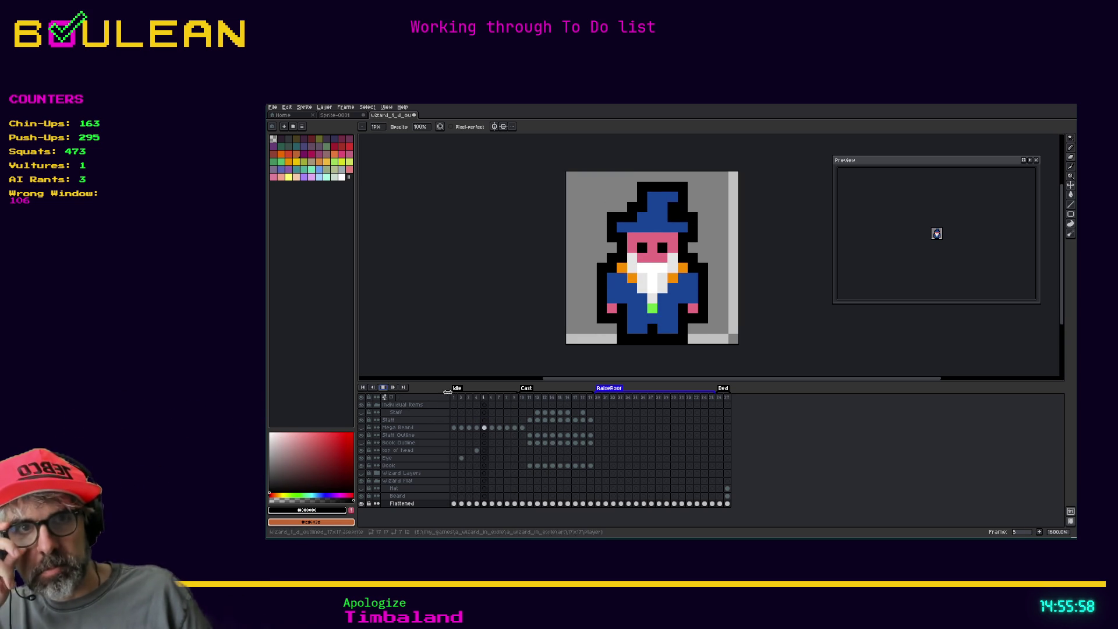
Step: Check the idle tag's properties without changes and start the animation playing
right_click(465, 389)
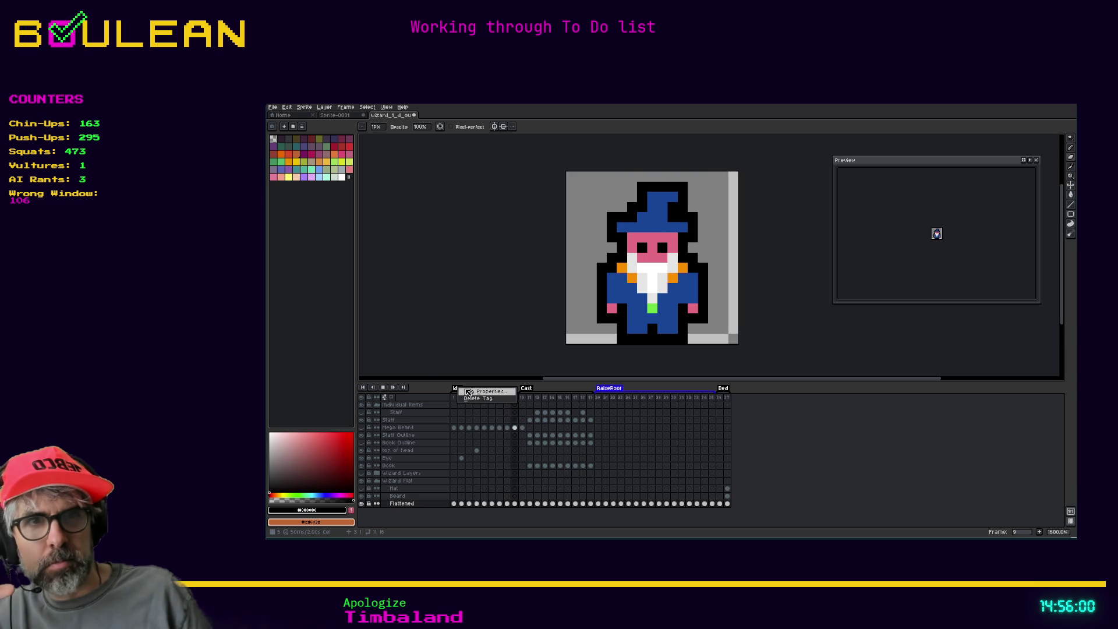
left_click(467, 391)
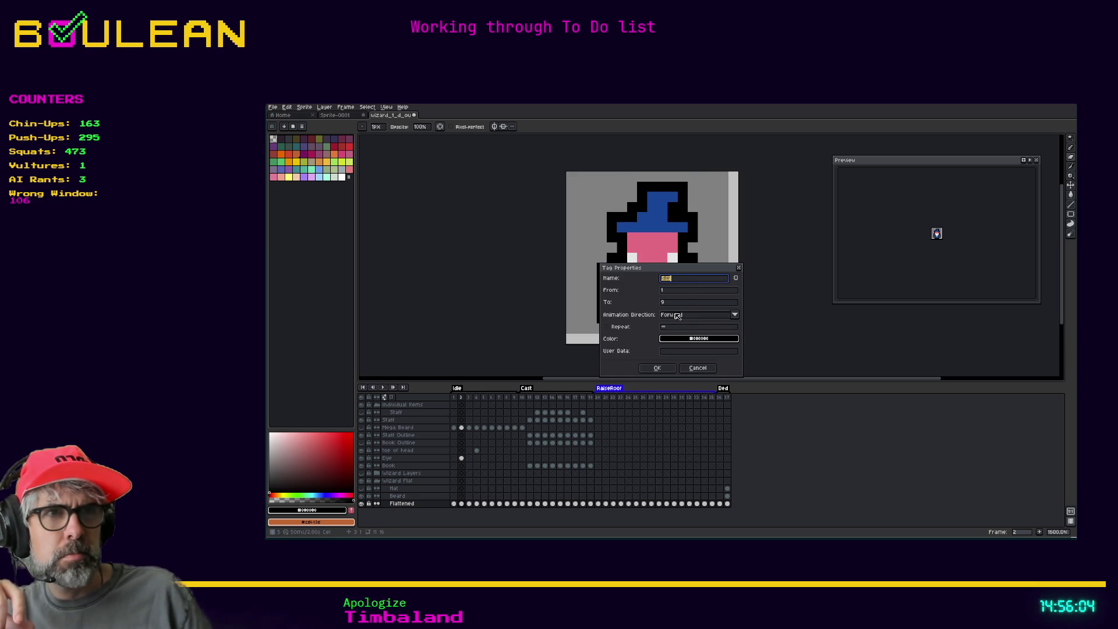
left_click(694, 367)
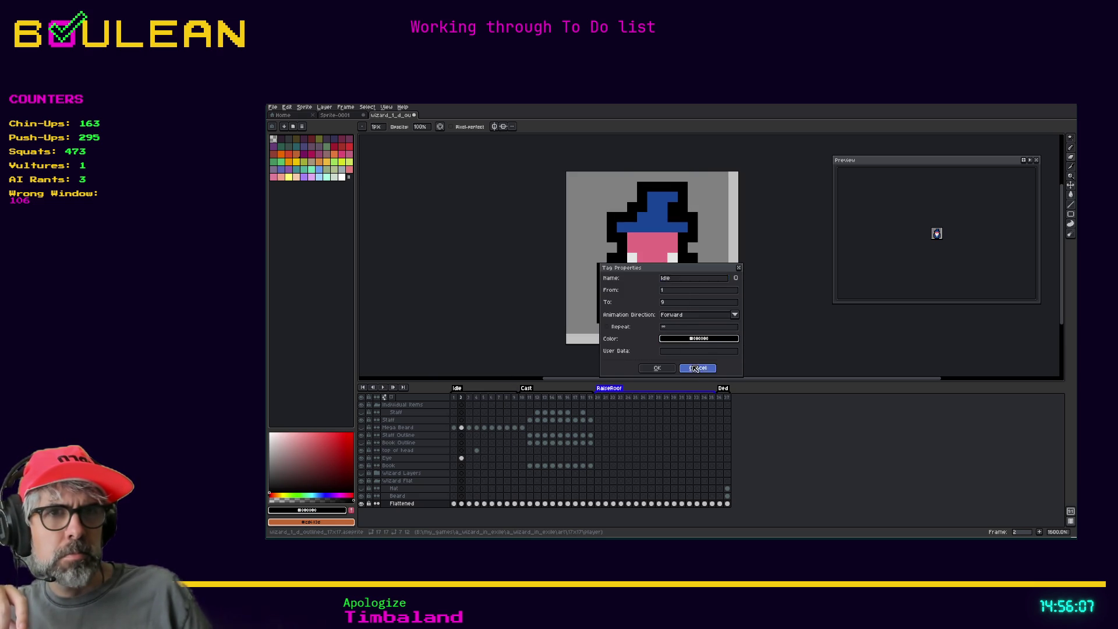
right_click(387, 388)
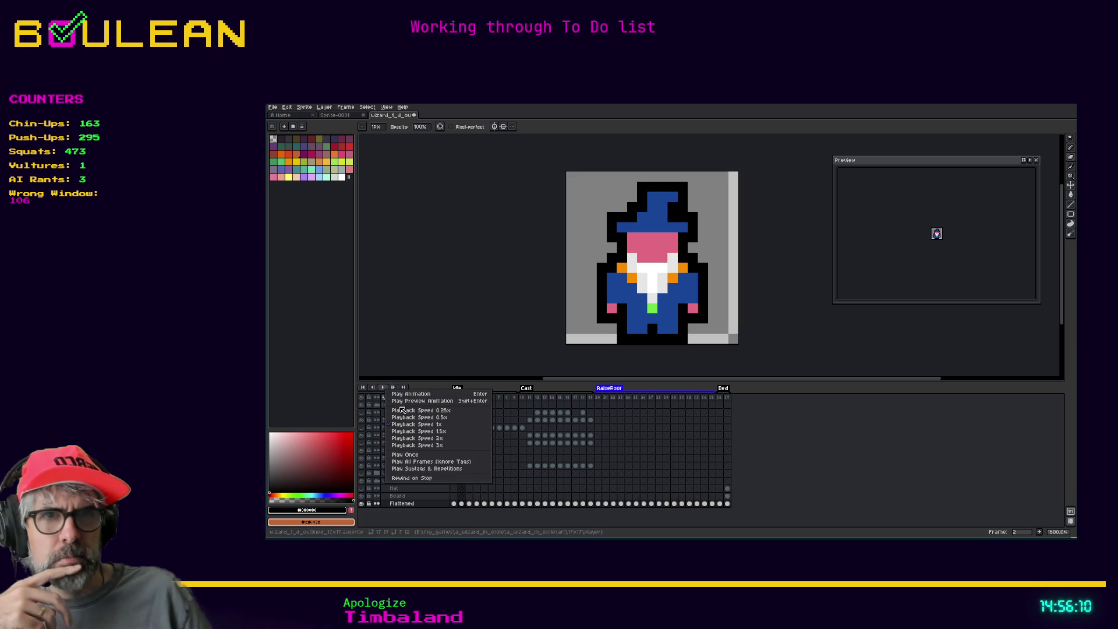
left_click(401, 411)
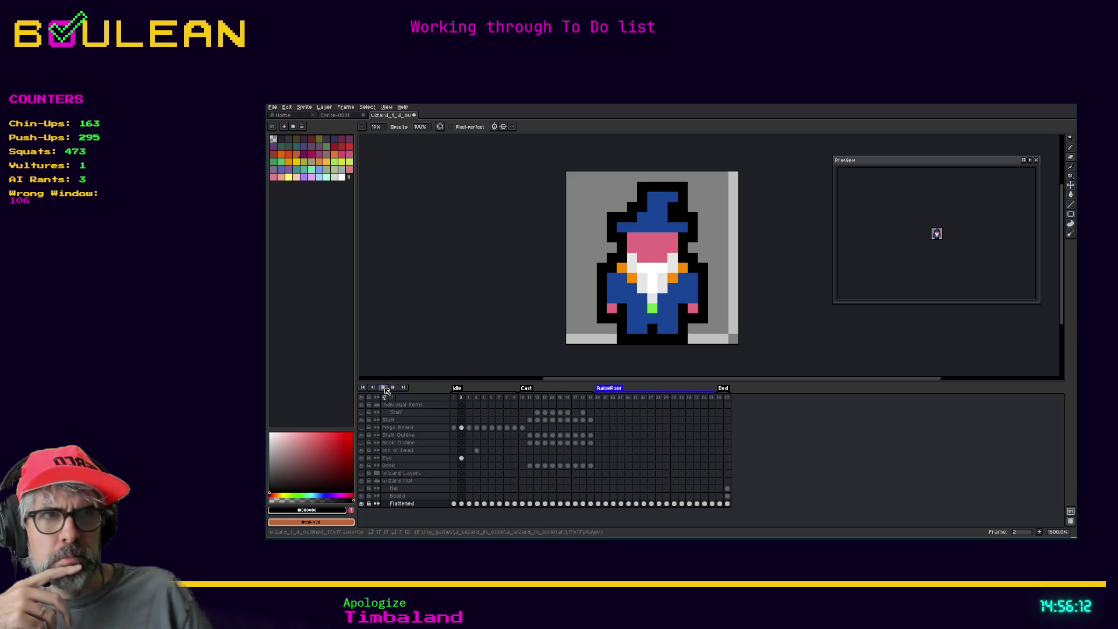
left_click(387, 389)
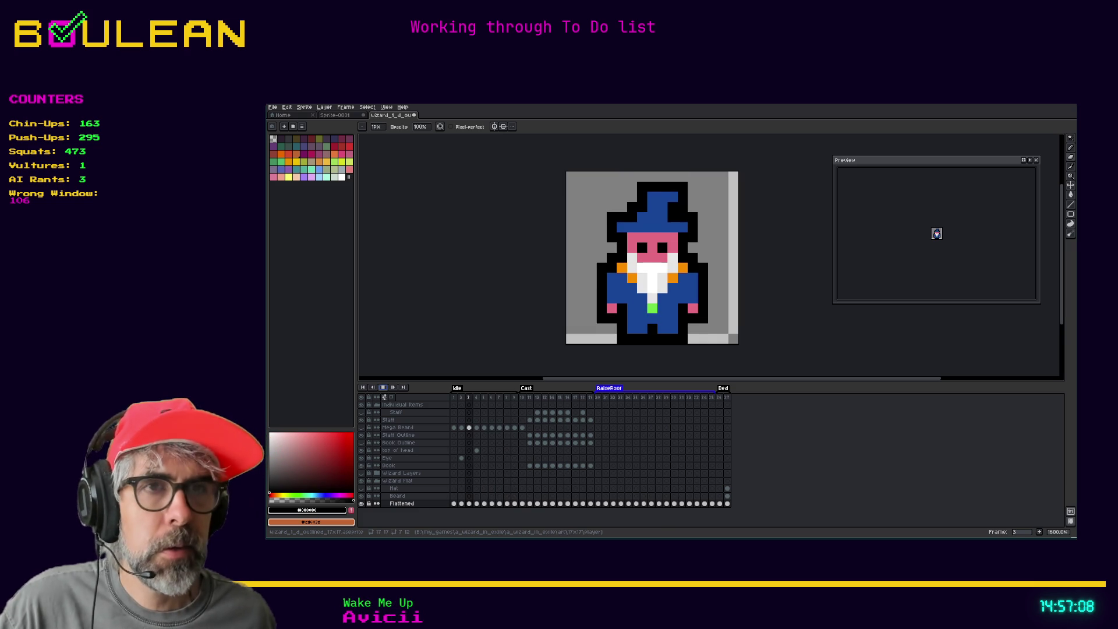
Step: Switch through Godot to Brave and open a new blank tab
key("alt+Tab")
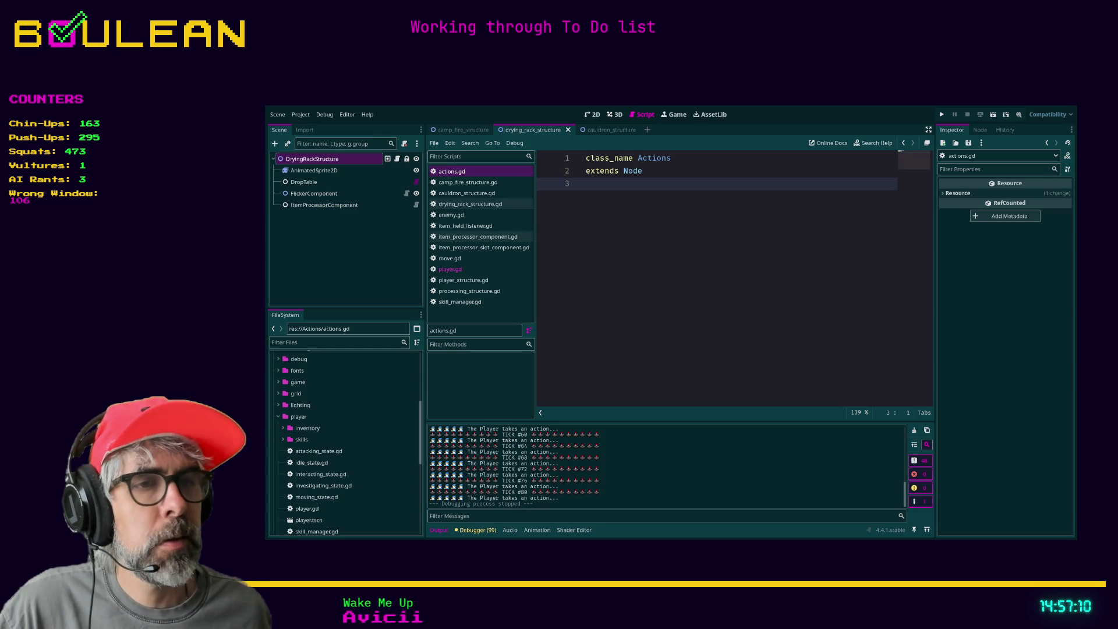
key("alt+Tab")
key("ctrl+t")
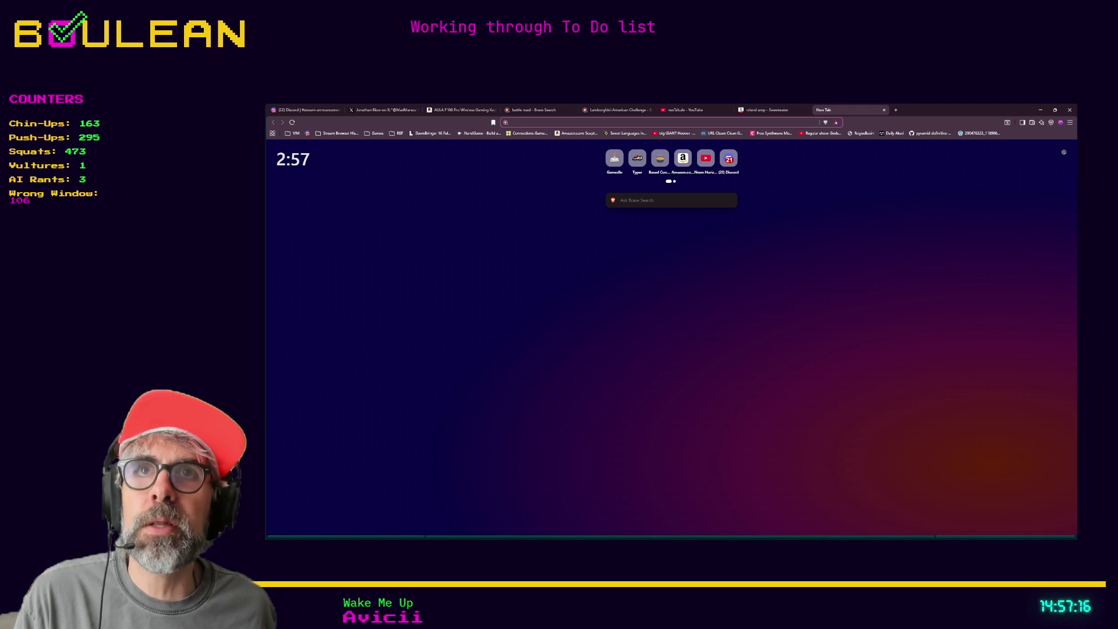
Step: Paste the Pixel Bomber itch.io address into the address bar and load the page
key("alt+Tab")
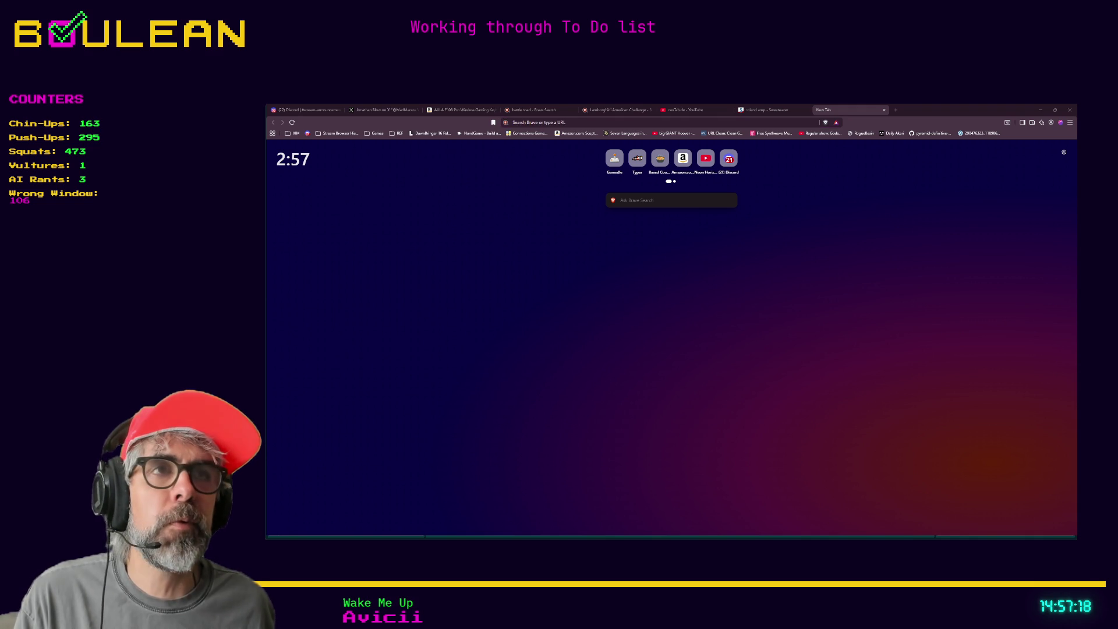
key("alt+Tab")
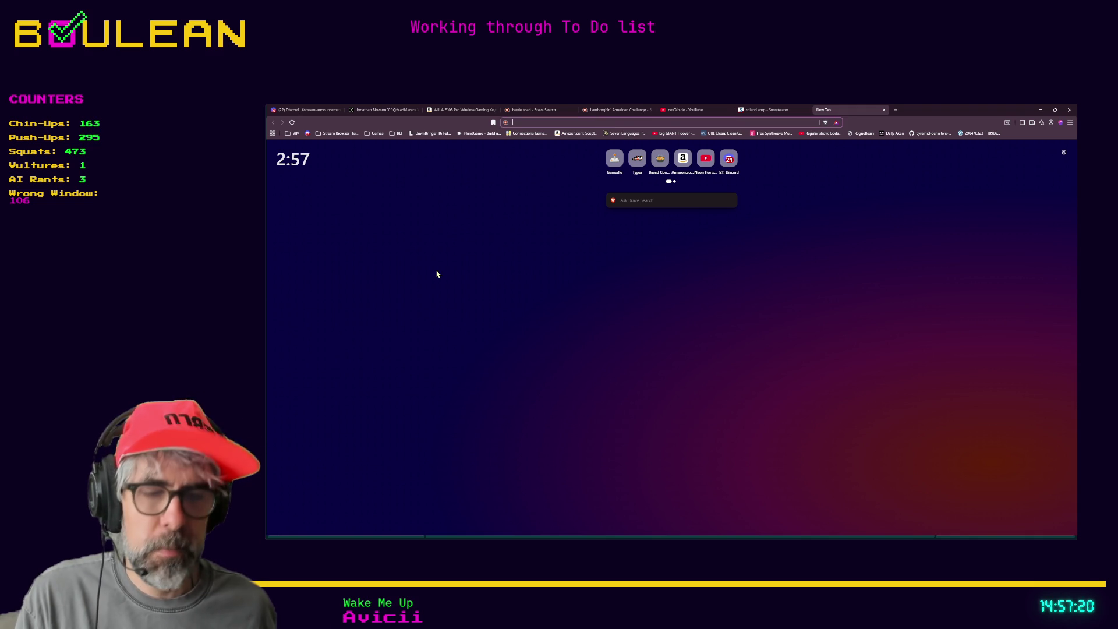
key("ctrl+v")
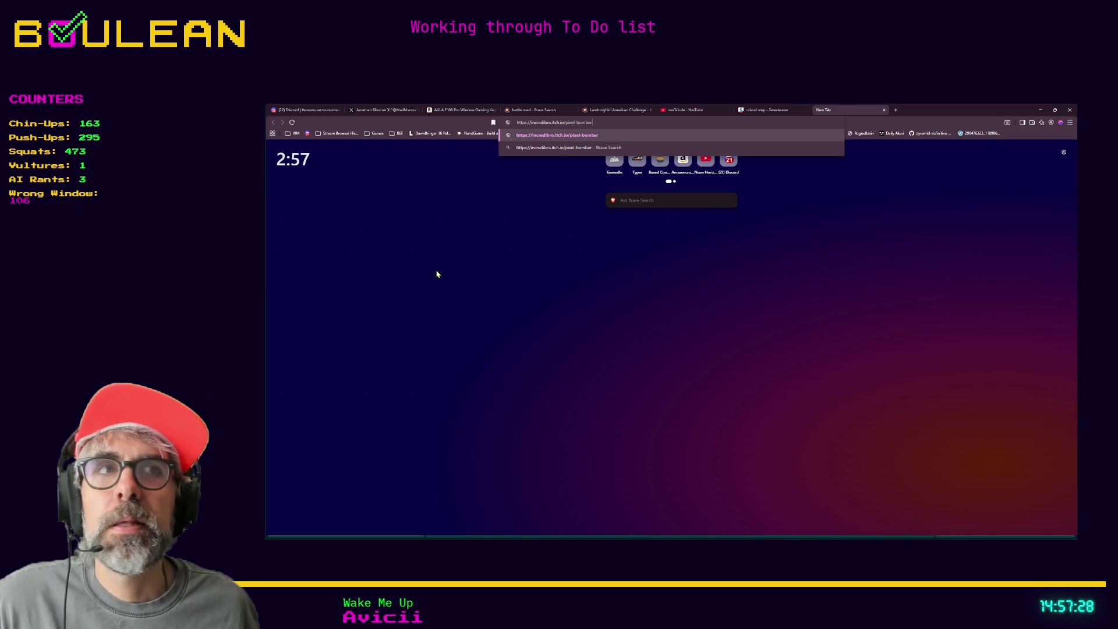
key("Return")
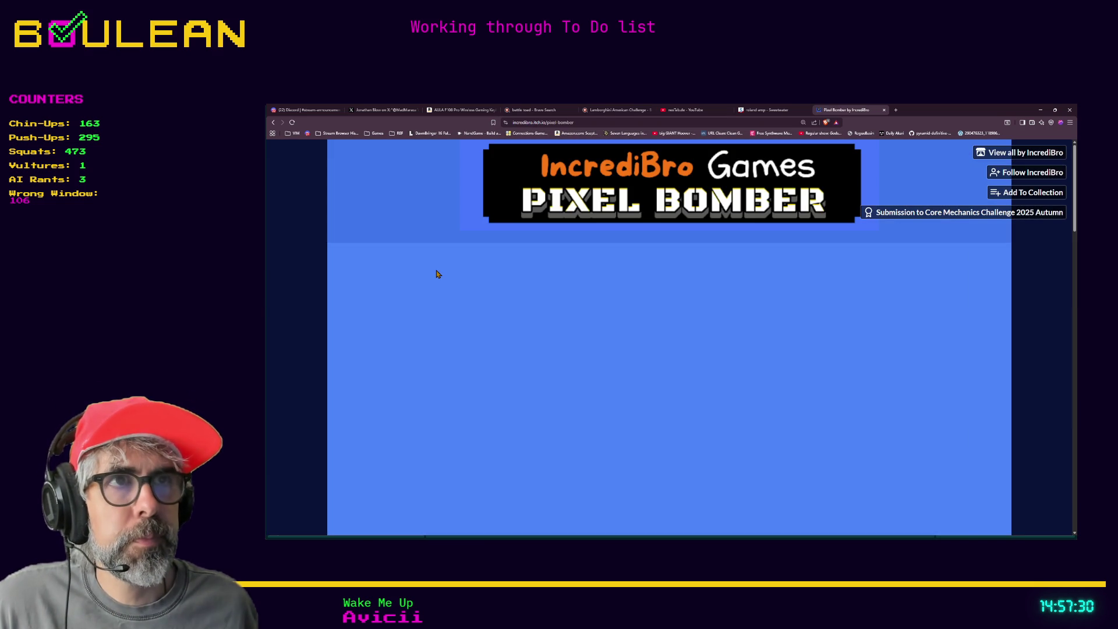
Step: Scroll down the game page and expand its More information details
scroll(444, 269, "down", 5)
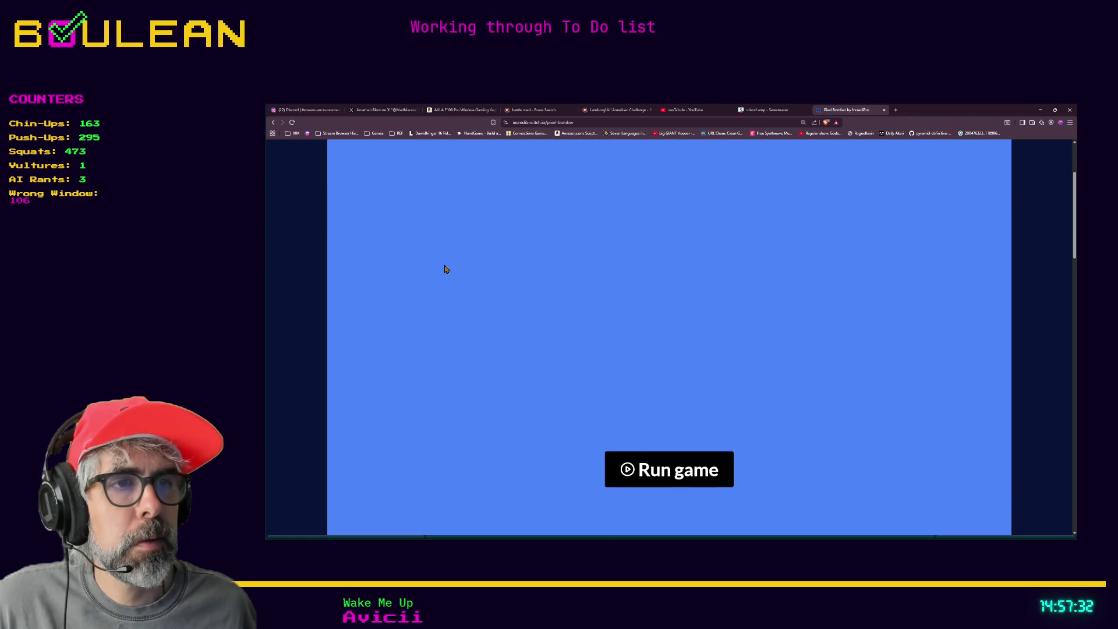
scroll(444, 270, "down", 8)
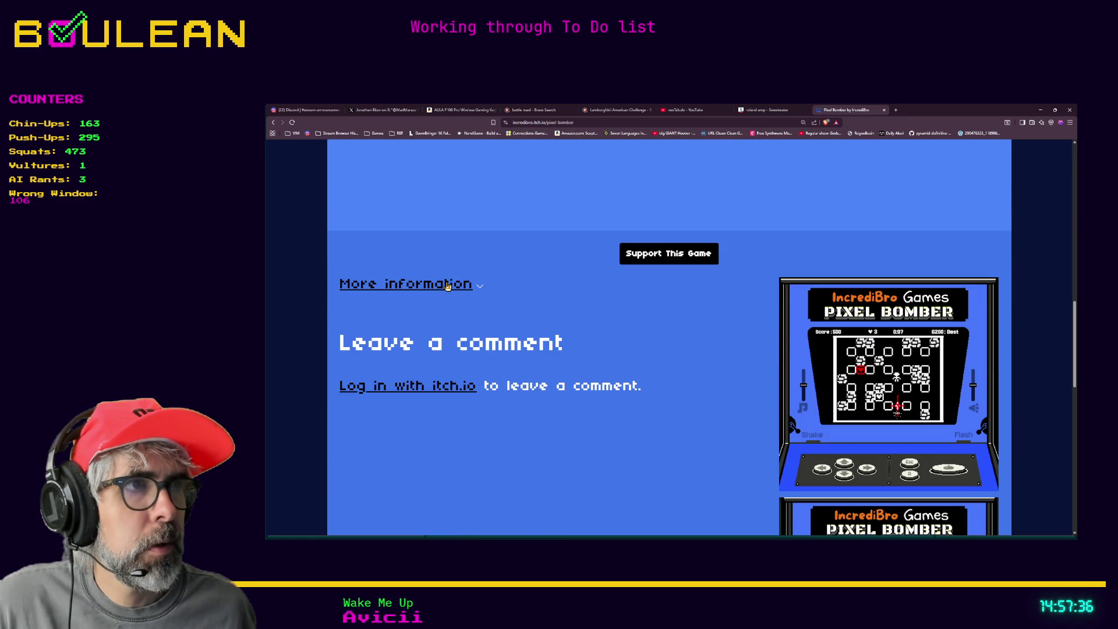
scroll(823, 404, "down", 1)
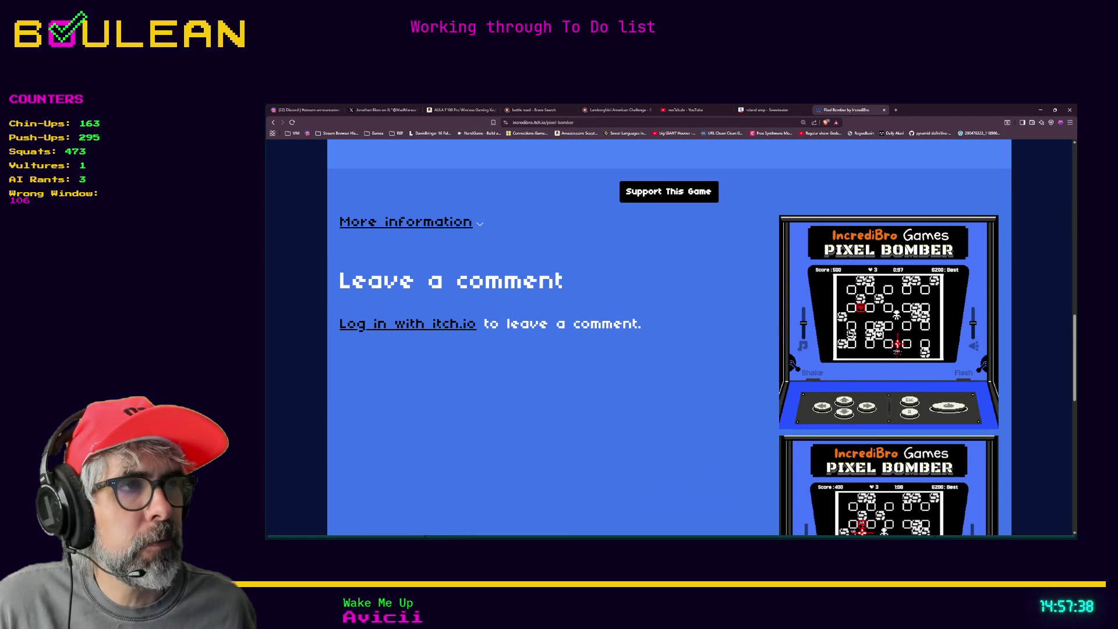
left_click(437, 224)
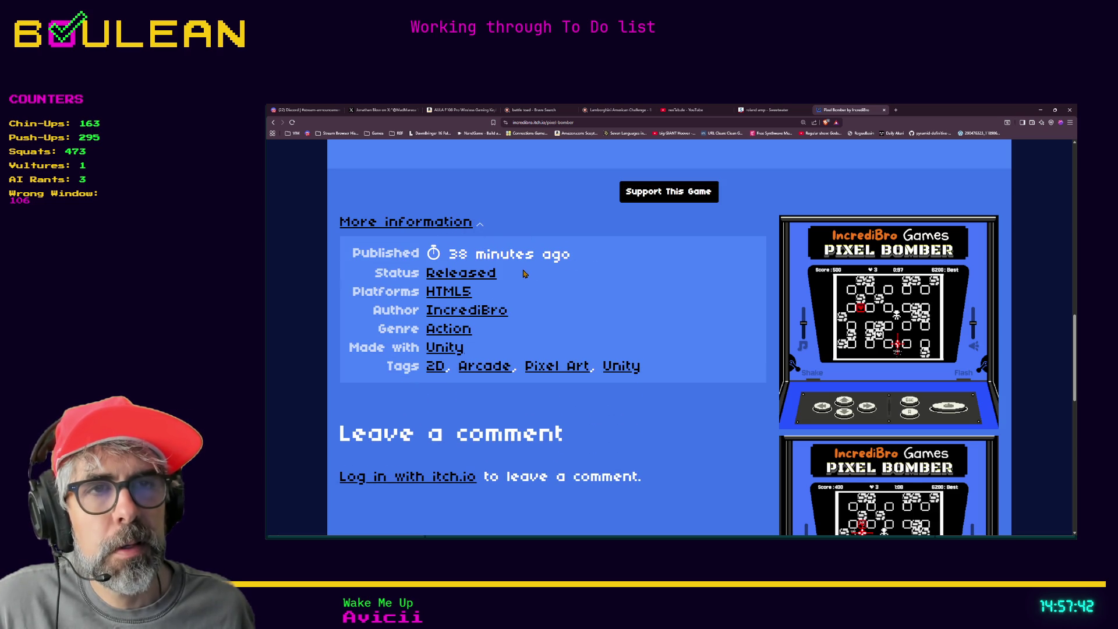
scroll(511, 292, "down", 6)
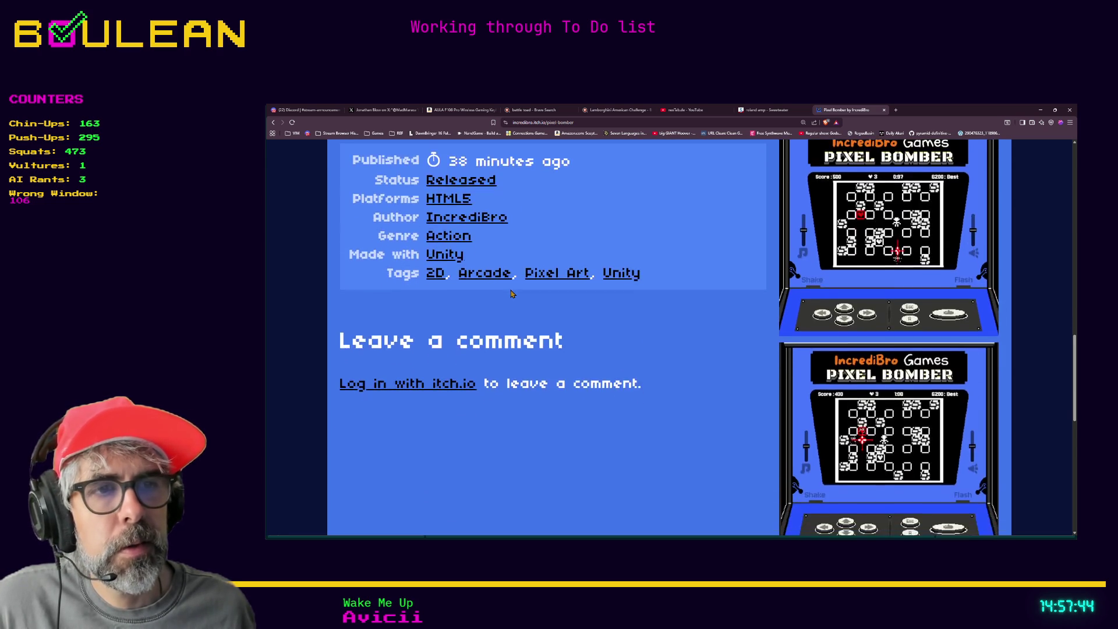
scroll(511, 293, "down", 3)
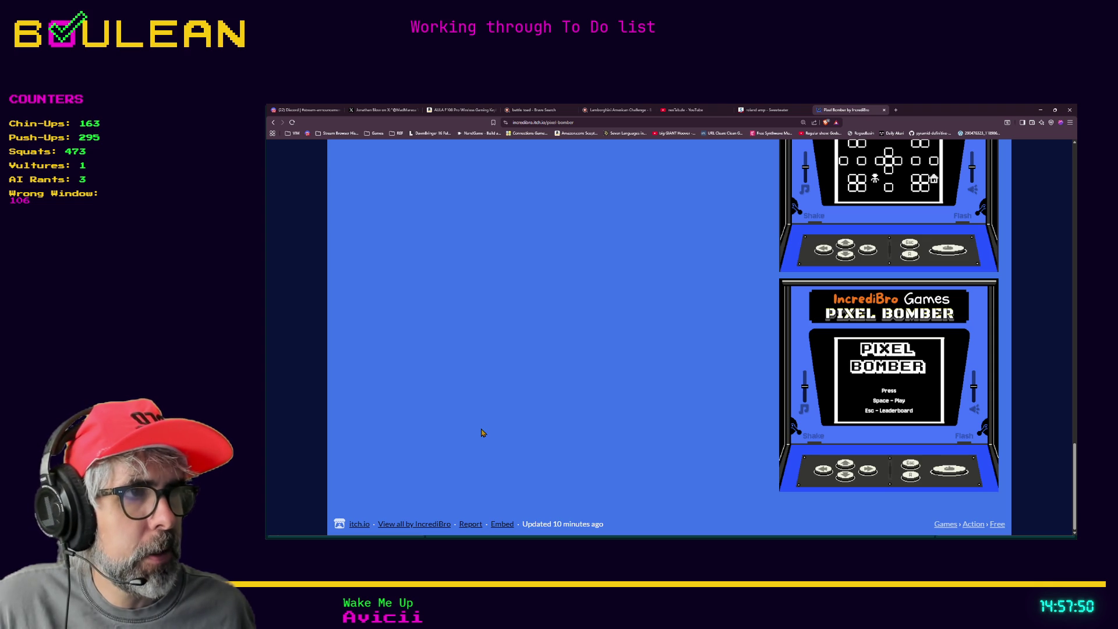
scroll(481, 433, "up", 15)
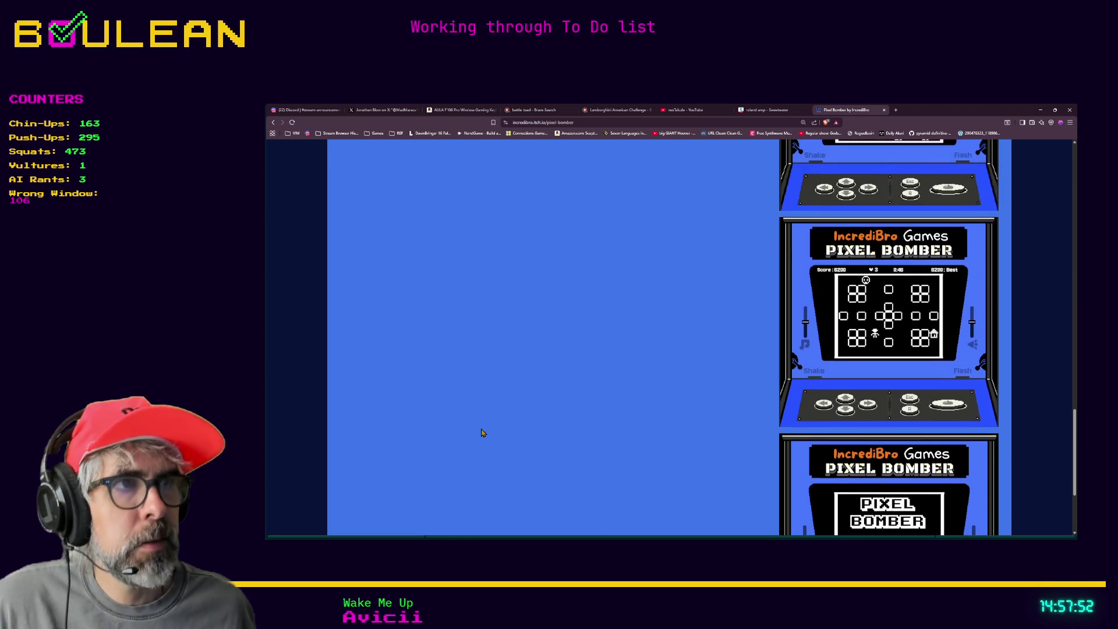
scroll(477, 429, "up", 2)
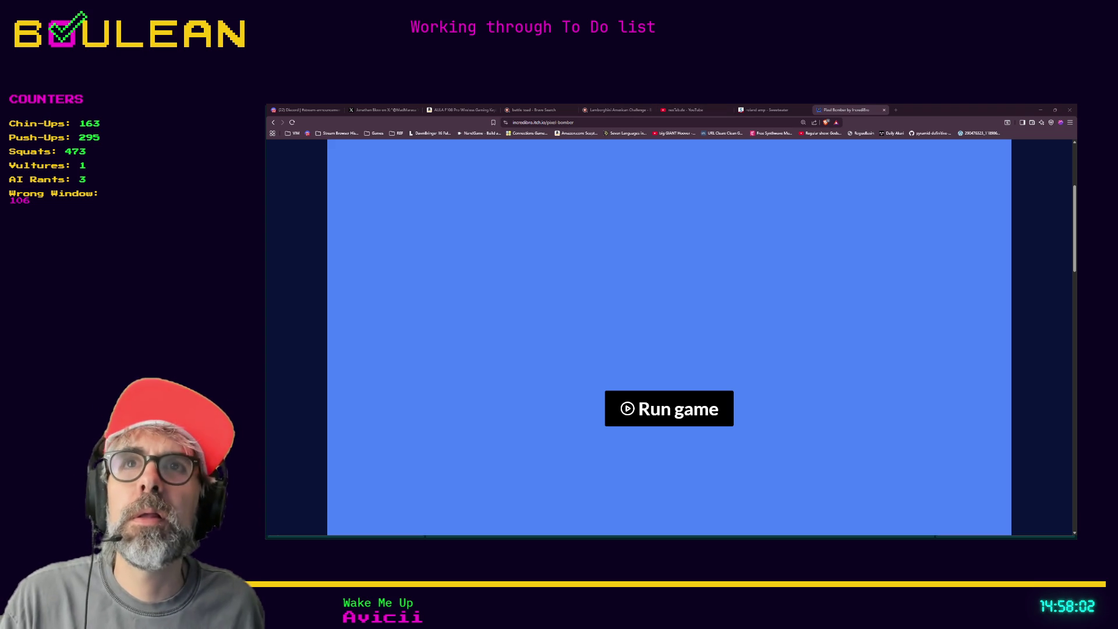
left_click(895, 110)
Step: Load the Core Mechanics Challenge 2025 Autumn jam page and skim its Bomberman mechanics
type("https://itch.io/jam/core-mechanics-challenge-2025-autumn")
key("Return")
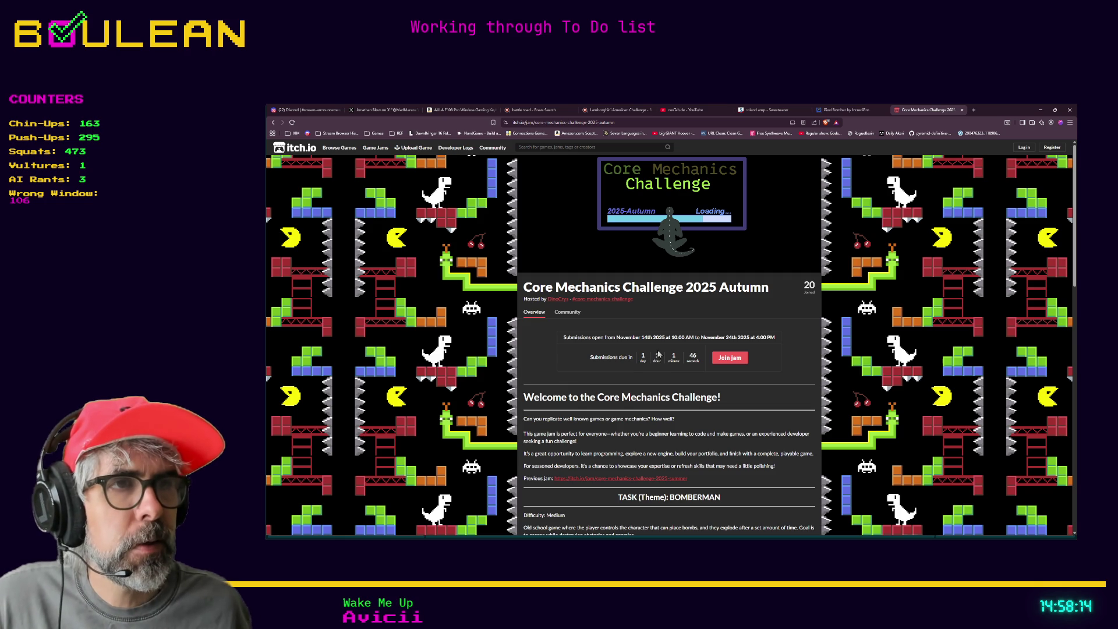
scroll(717, 336, "down", 2)
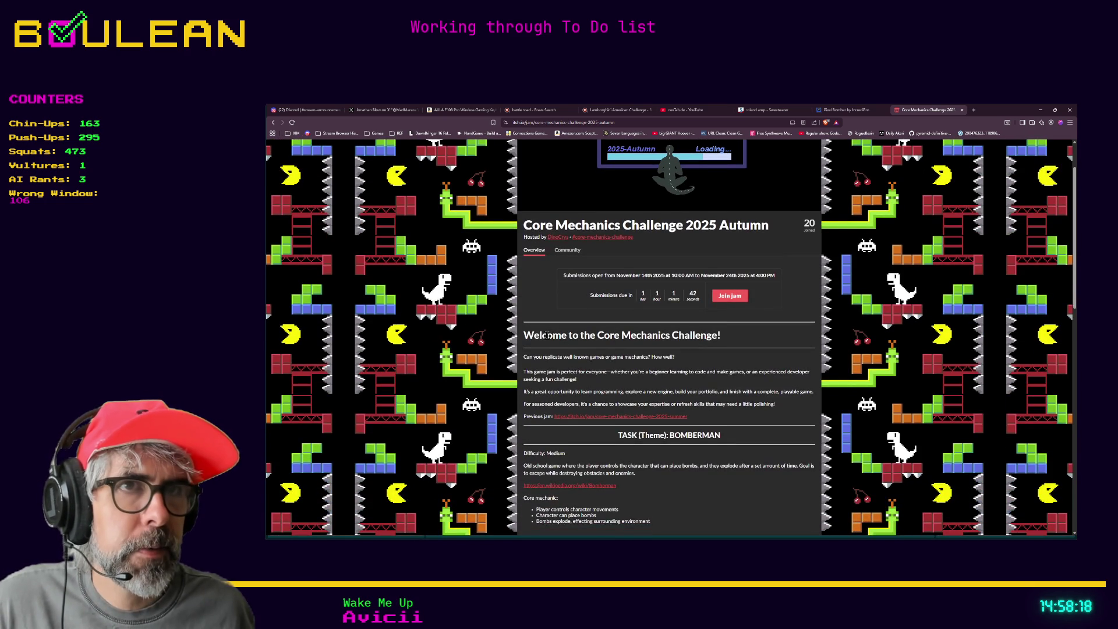
scroll(547, 334, "up", 2)
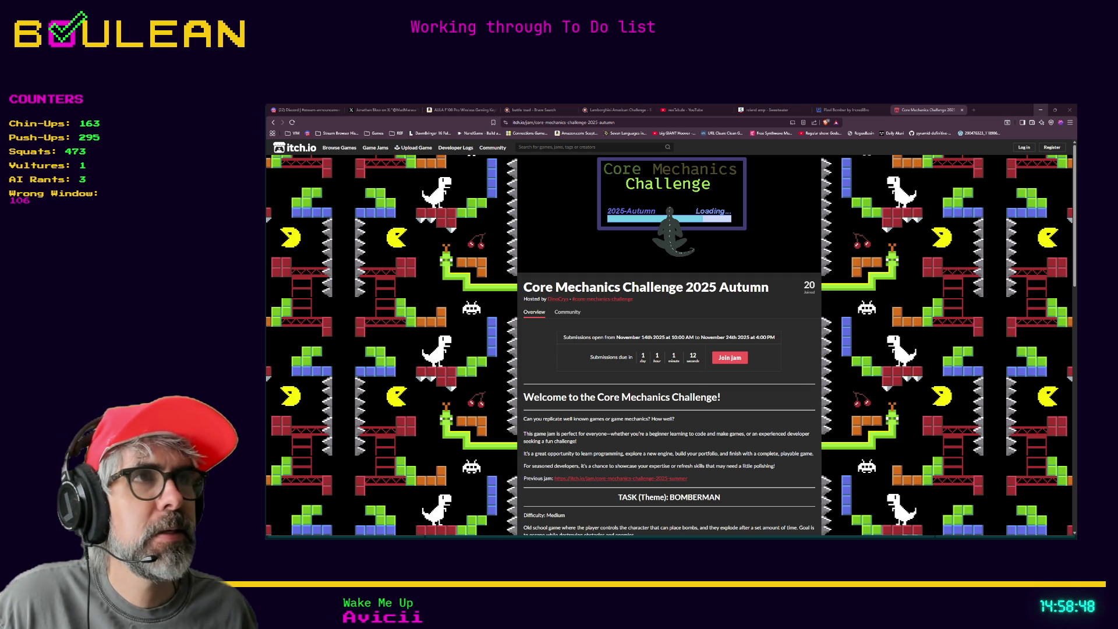
Step: Return to the Pixel Bomber tab and scroll through the game page to the footer and back
left_click(845, 109)
scroll(768, 302, "down", 5)
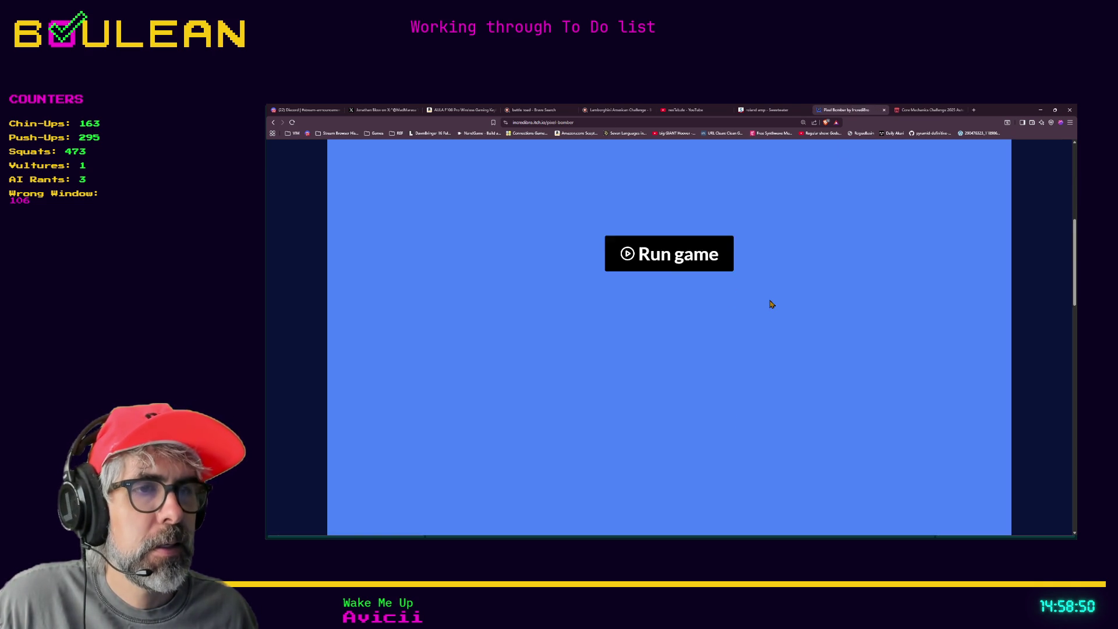
scroll(769, 305, "down", 6)
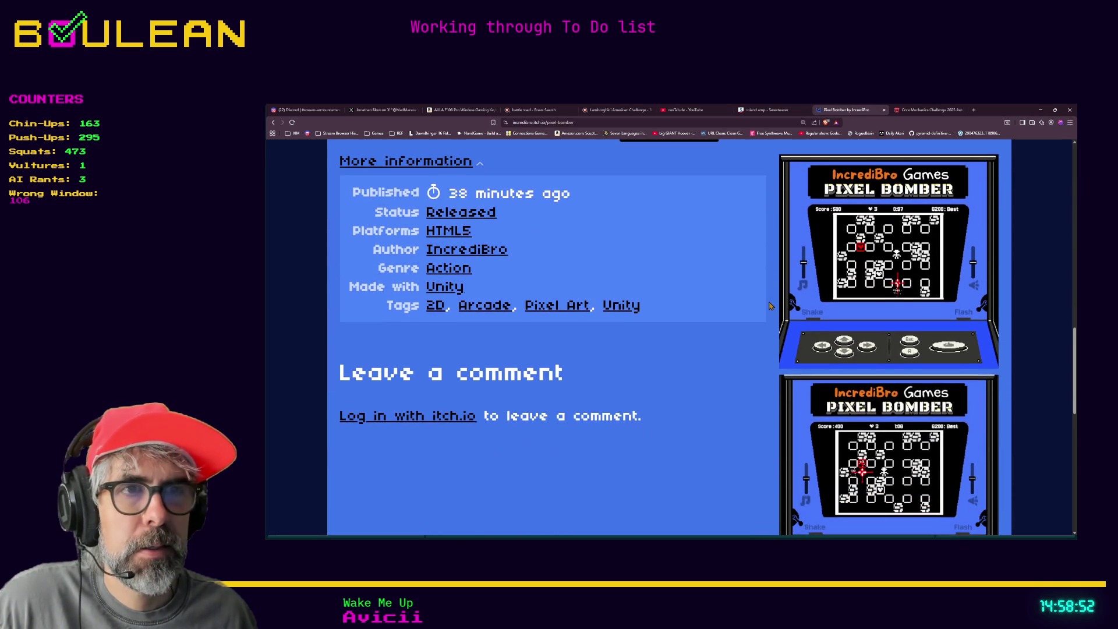
scroll(688, 300, "down", 3)
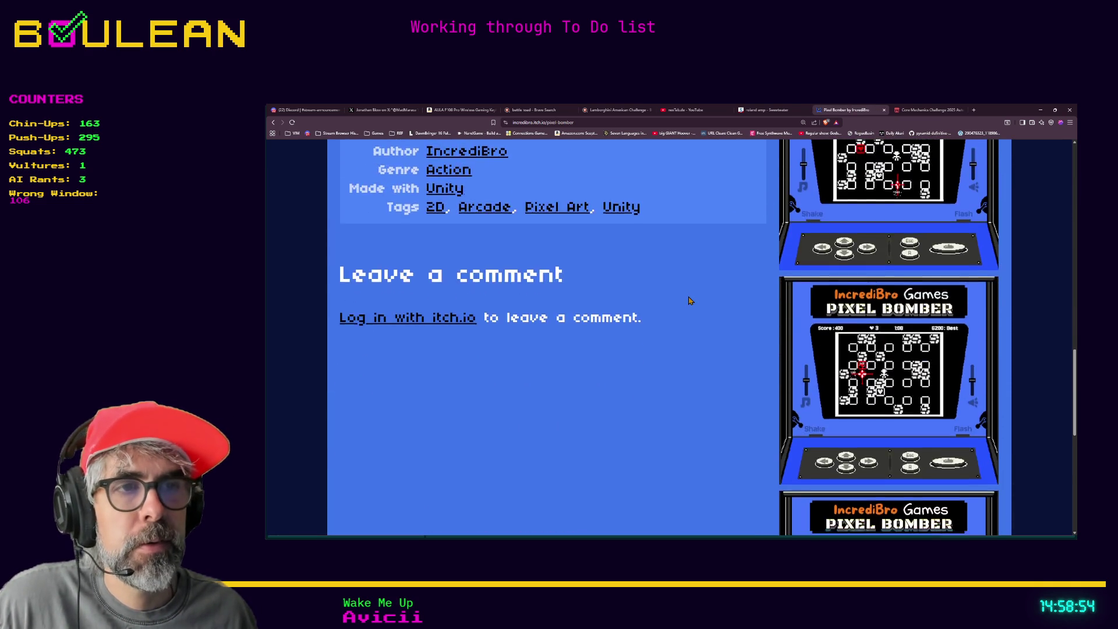
scroll(688, 301, "down", 2)
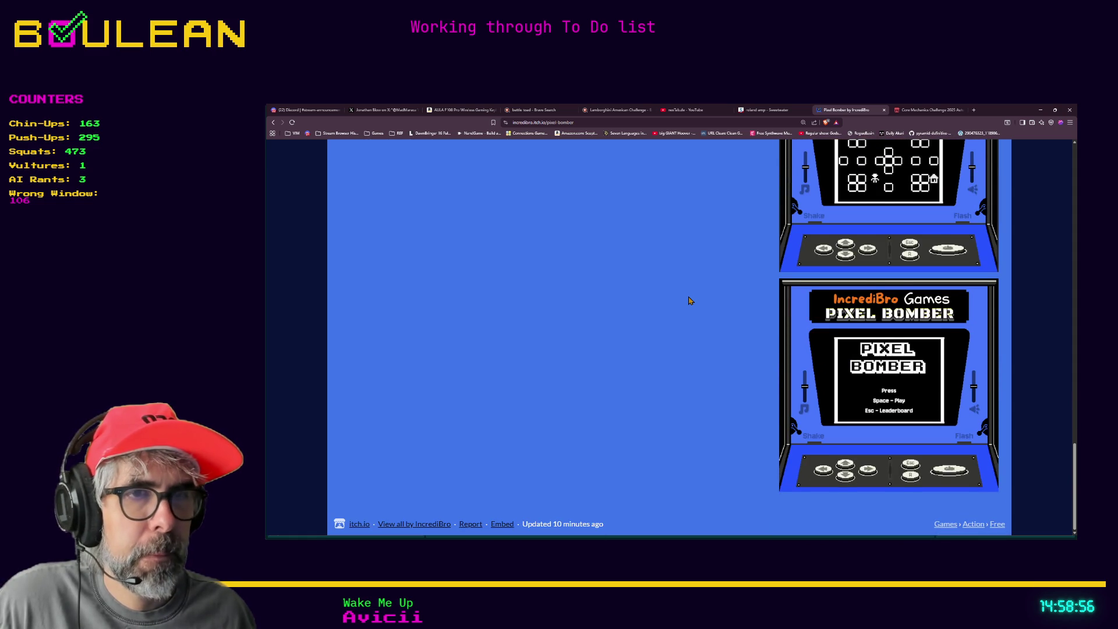
scroll(687, 300, "up", 4)
scroll(520, 340, "up", 4)
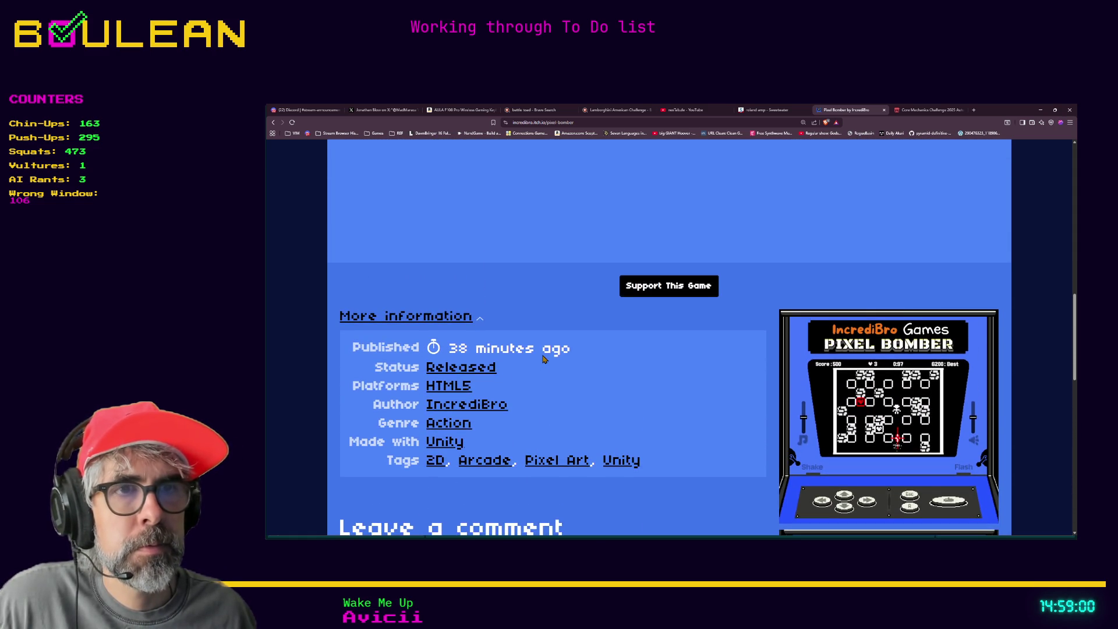
scroll(544, 360, "up", 7)
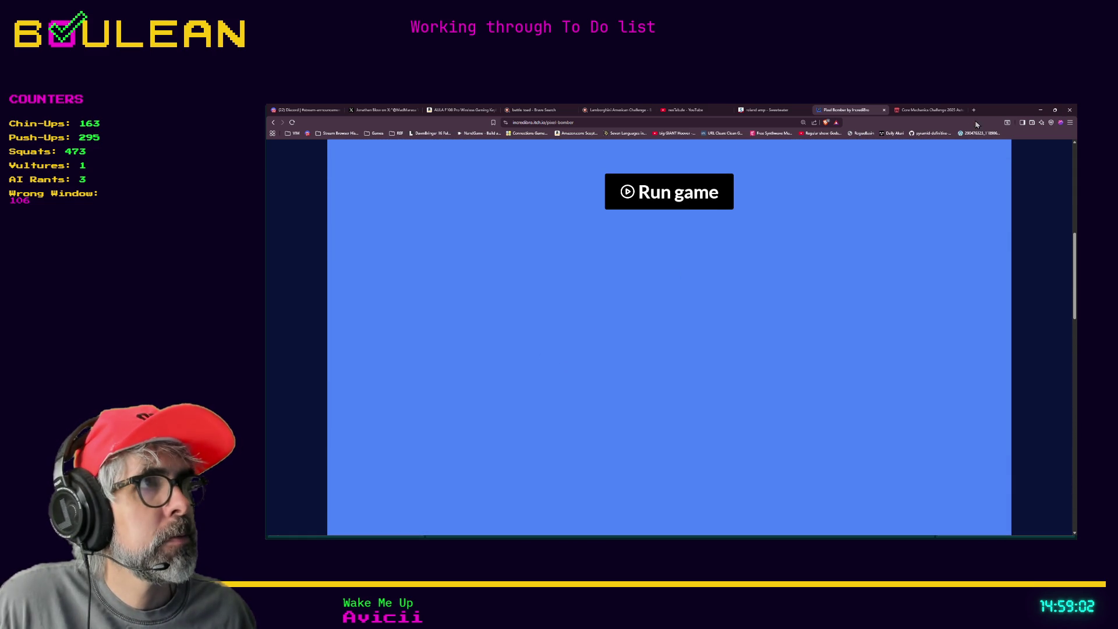
left_click(1039, 110)
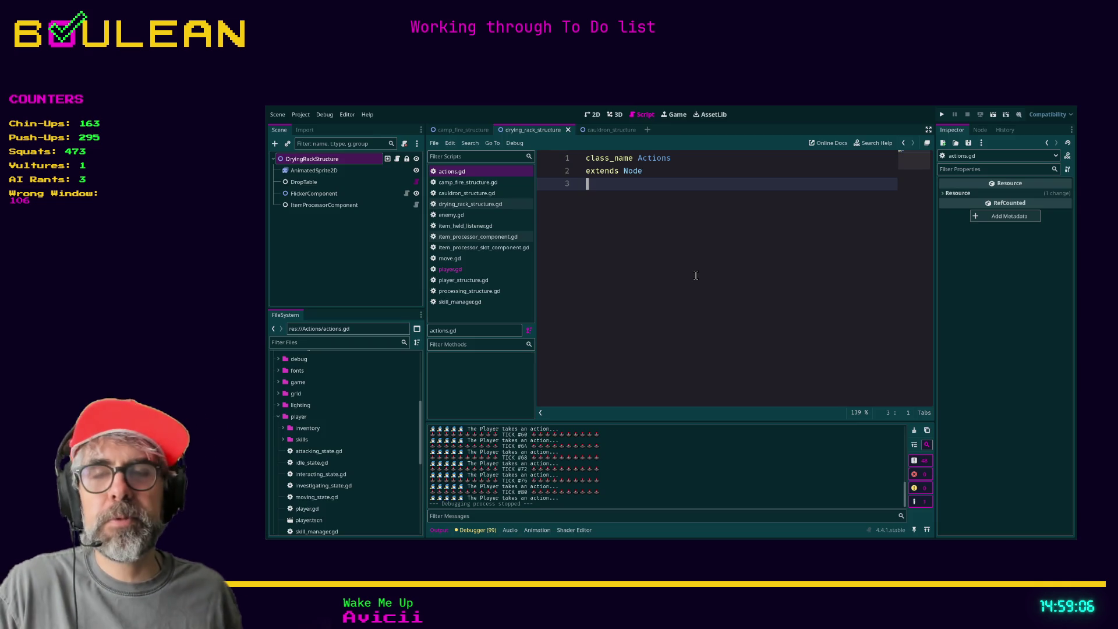
Step: Minimize the Godot editor so the Aseprite wizard sprite is back in view
left_click(1044, 107)
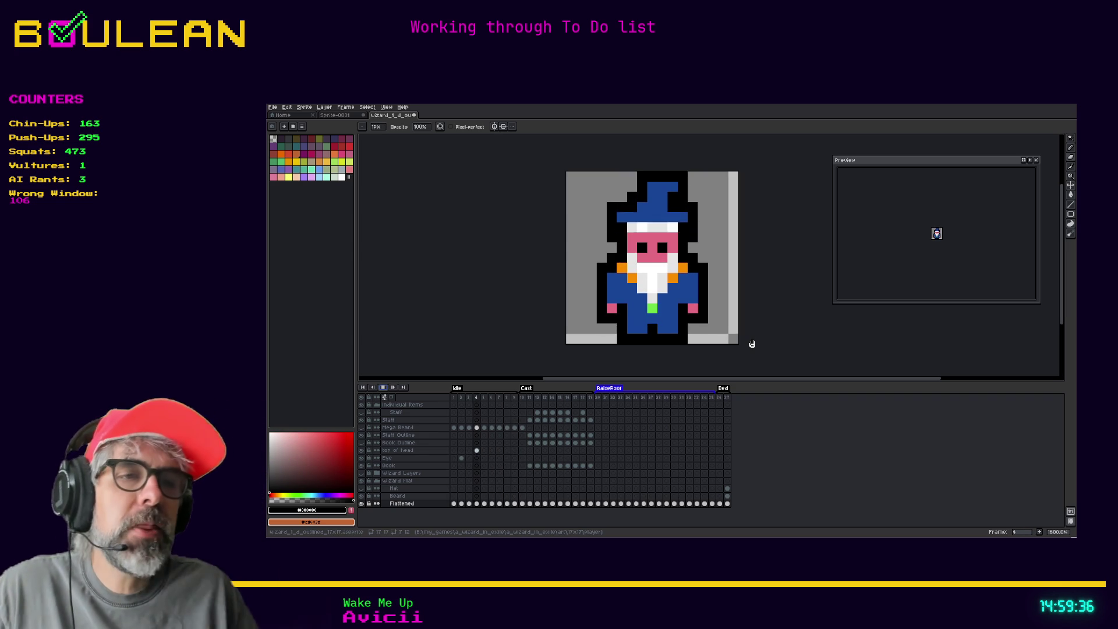
left_click(383, 388)
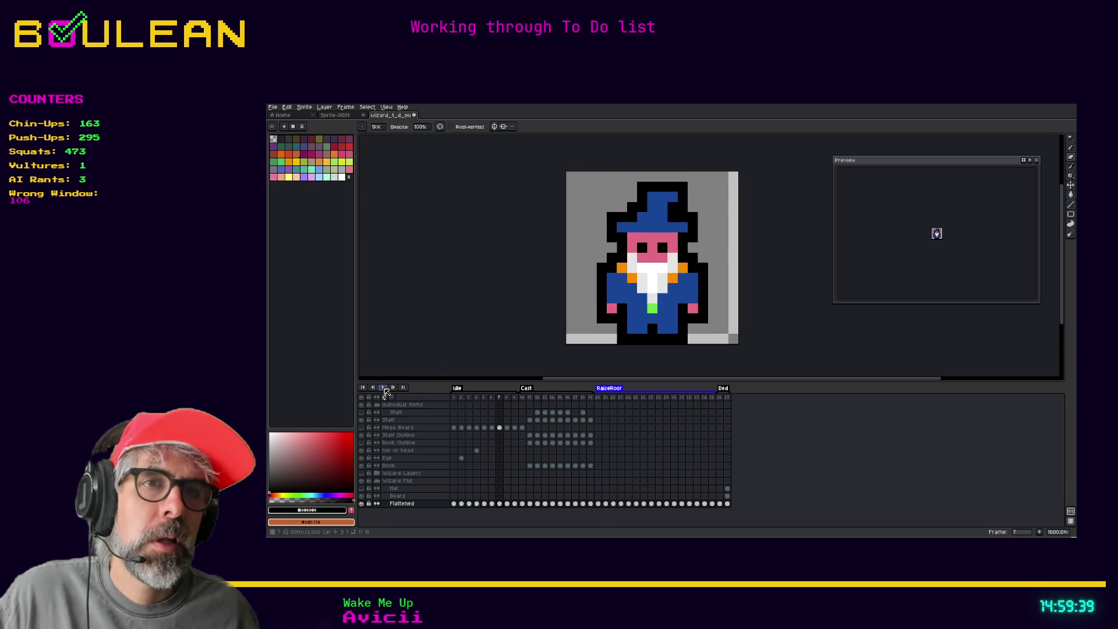
left_click(484, 398)
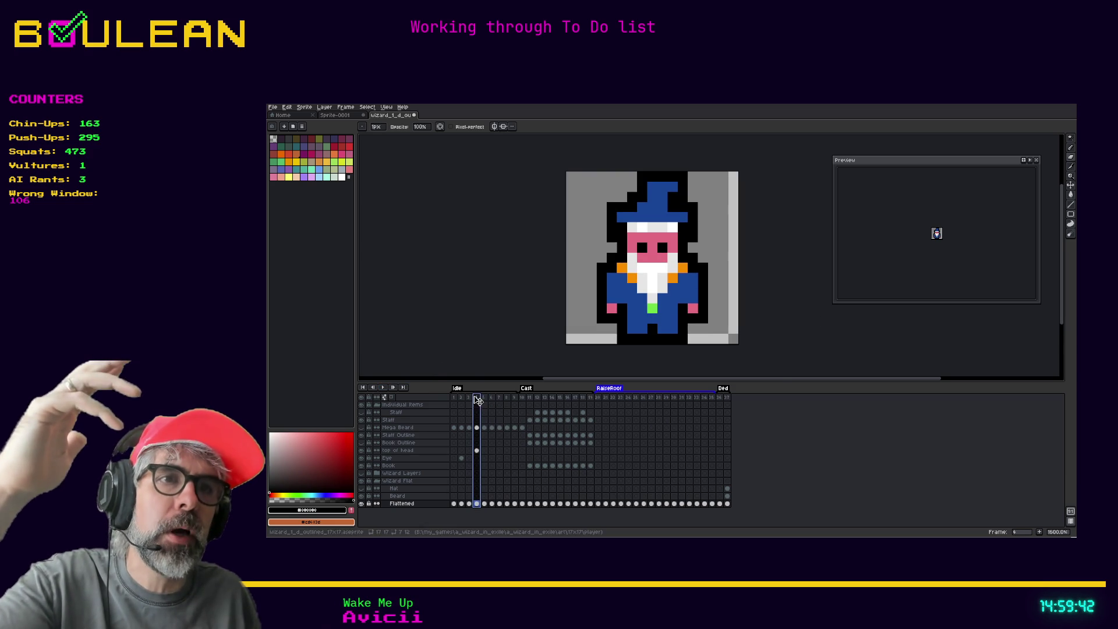
left_click(471, 398)
left_click(483, 399)
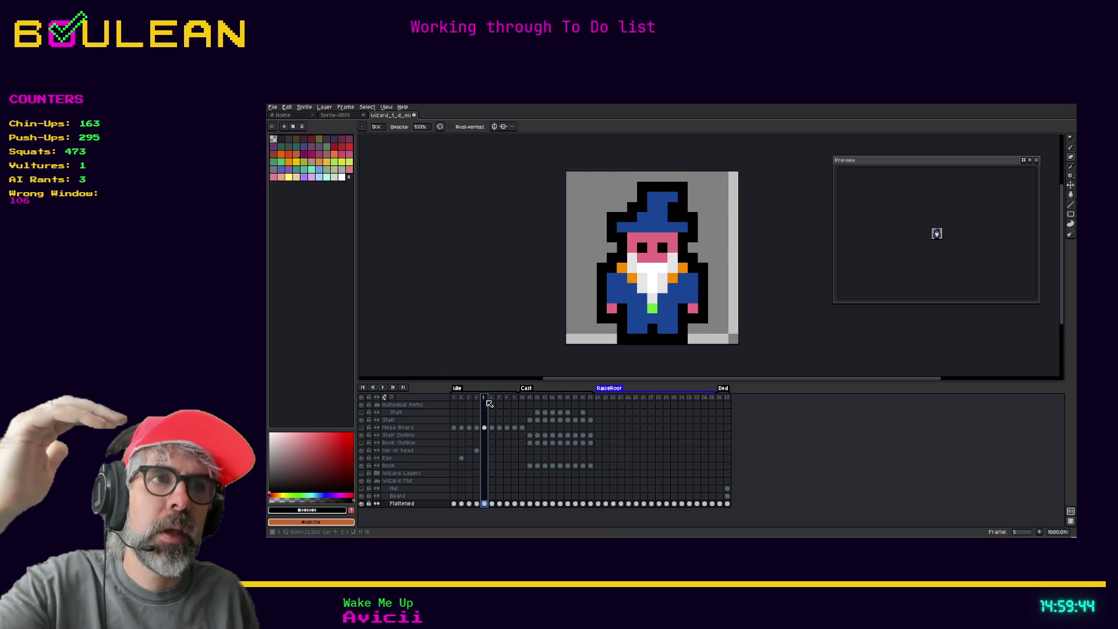
left_click(494, 400)
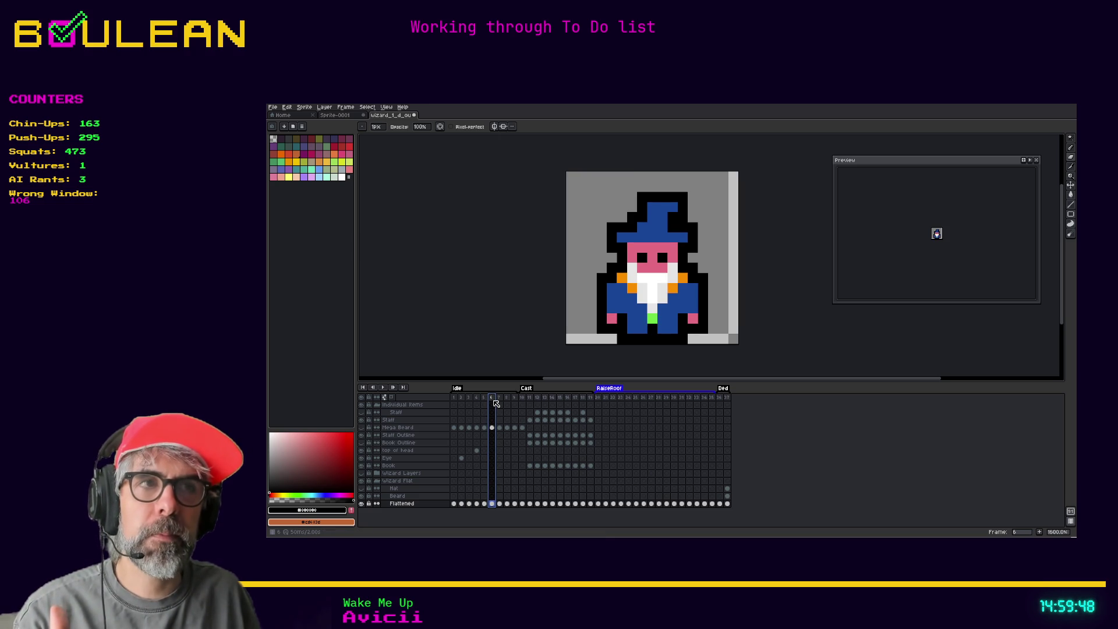
left_click(499, 400)
left_click(492, 401)
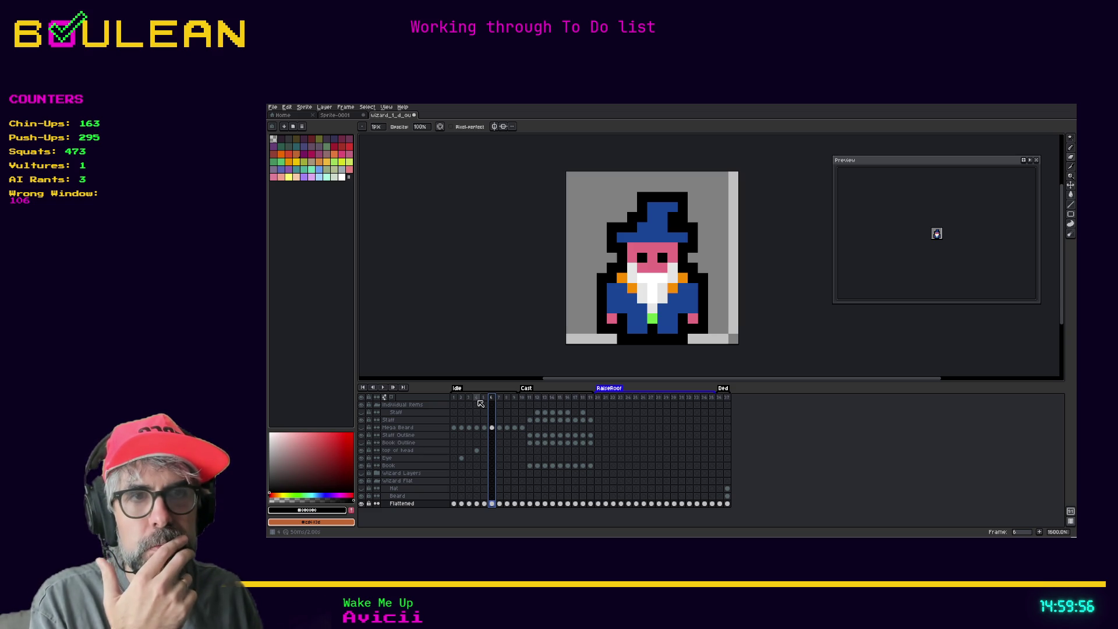
left_click(499, 401)
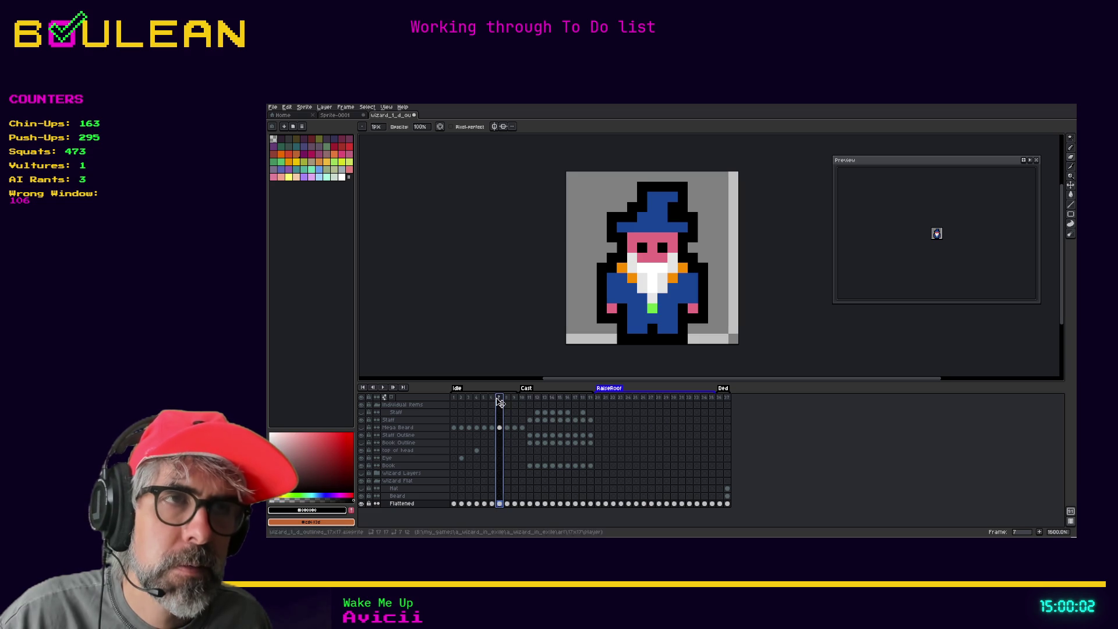
left_click(507, 401)
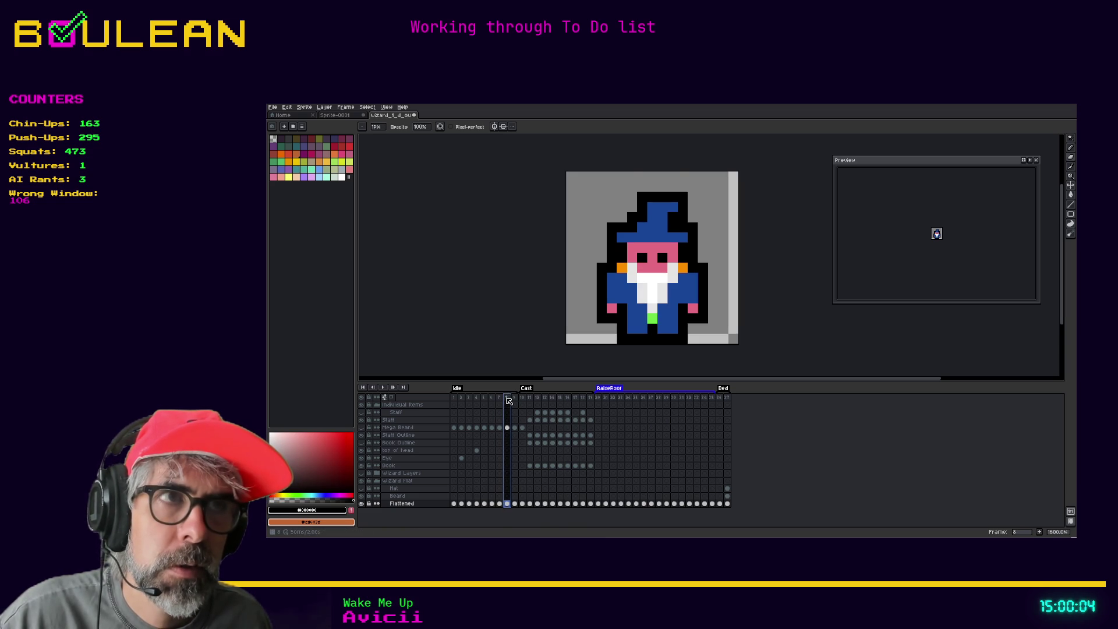
left_click(515, 401)
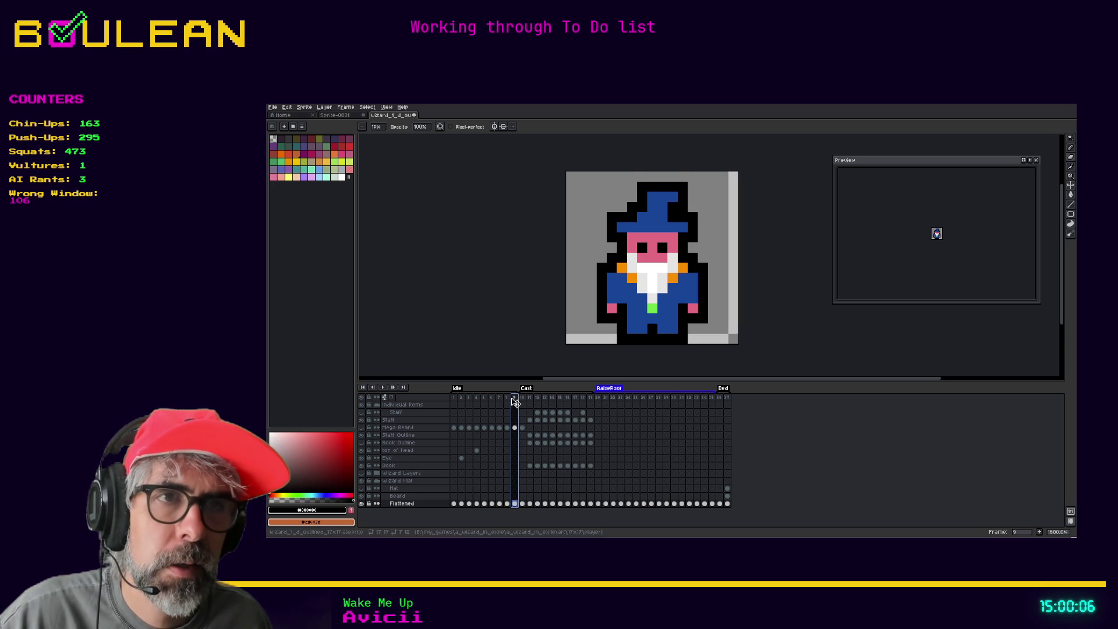
left_click(508, 401)
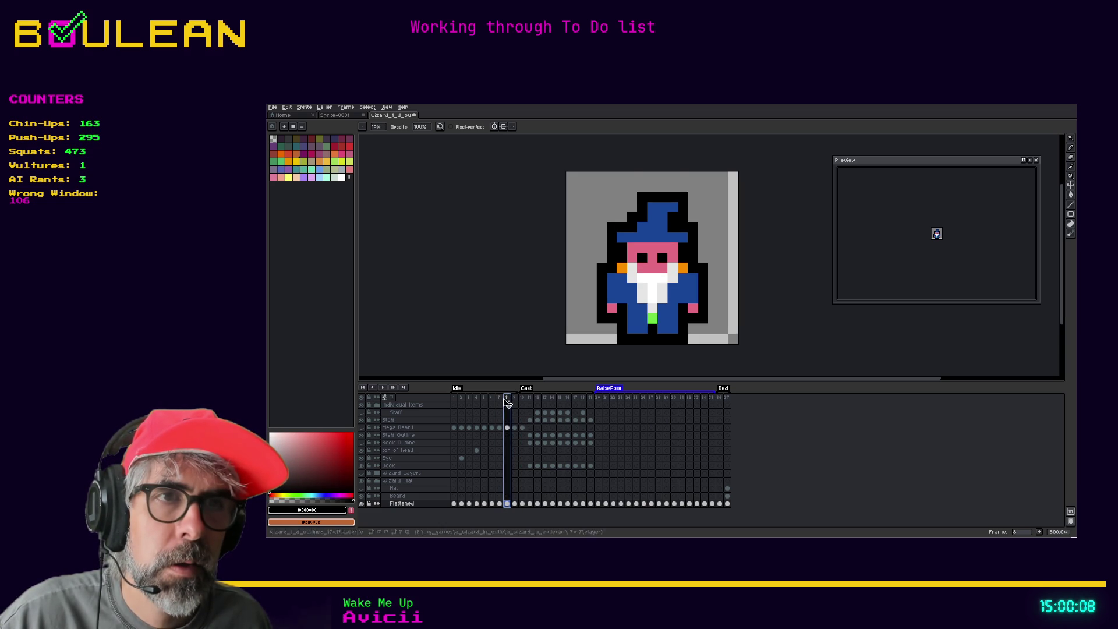
left_click(500, 401)
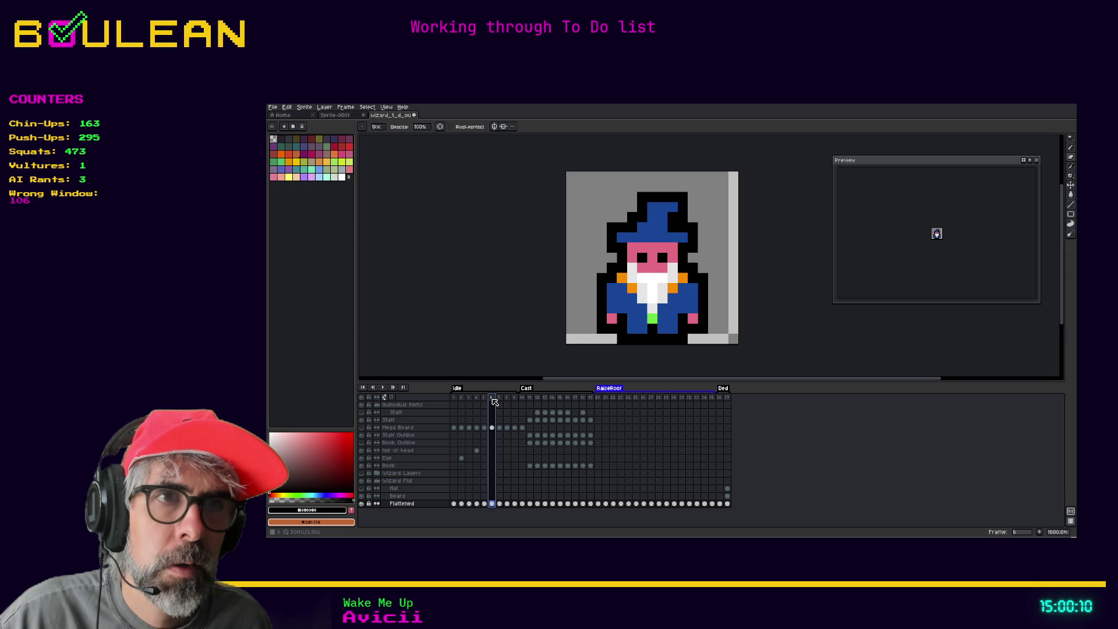
left_click(492, 401)
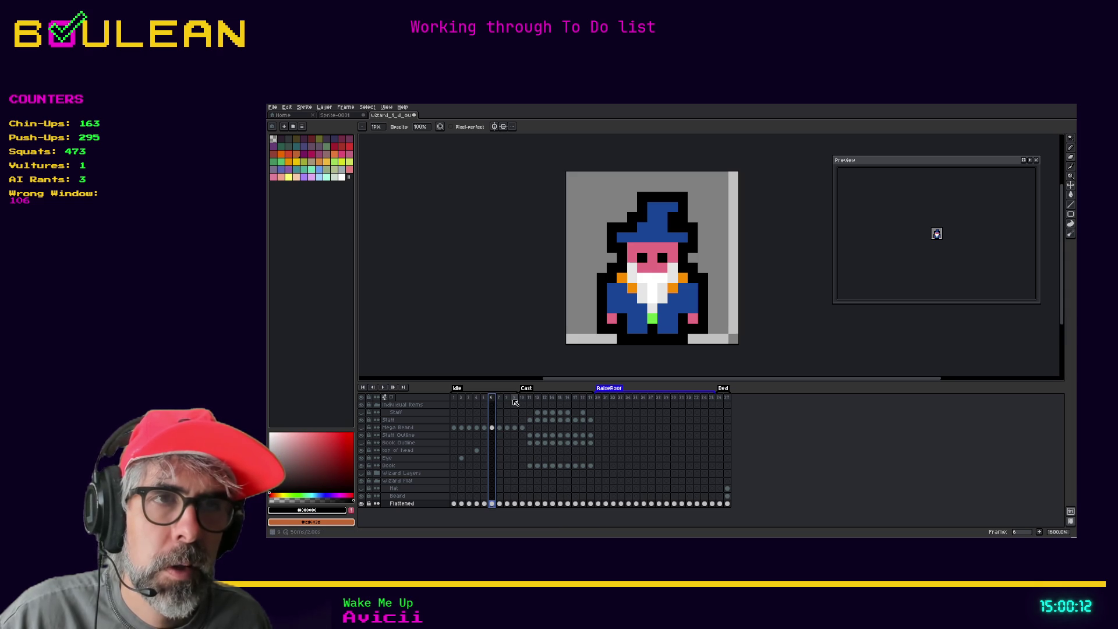
left_click(515, 401)
left_click(493, 400)
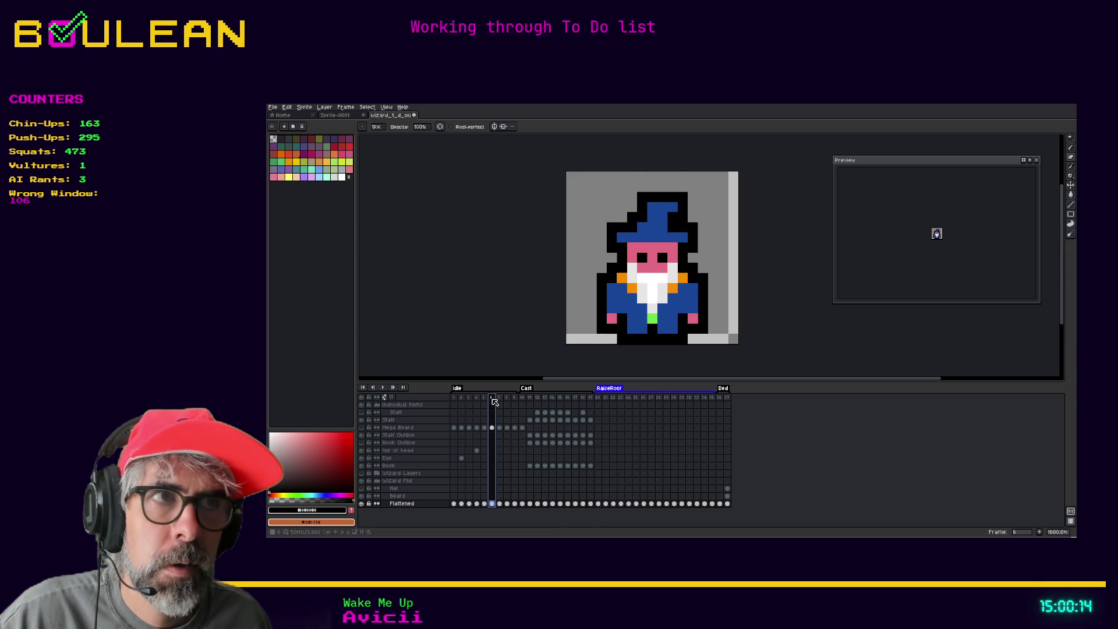
left_click_drag(492, 401, 519, 401)
Step: Copy idle frame 6 into a new frame placed before frame 10
left_click(515, 401)
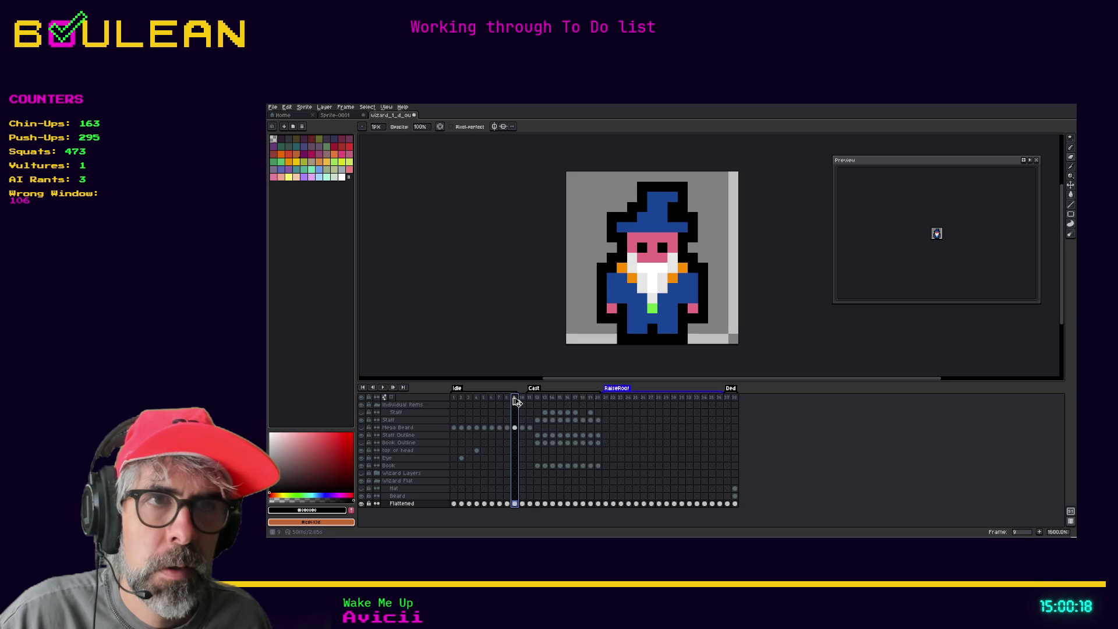
left_click_drag(524, 402, 526, 402)
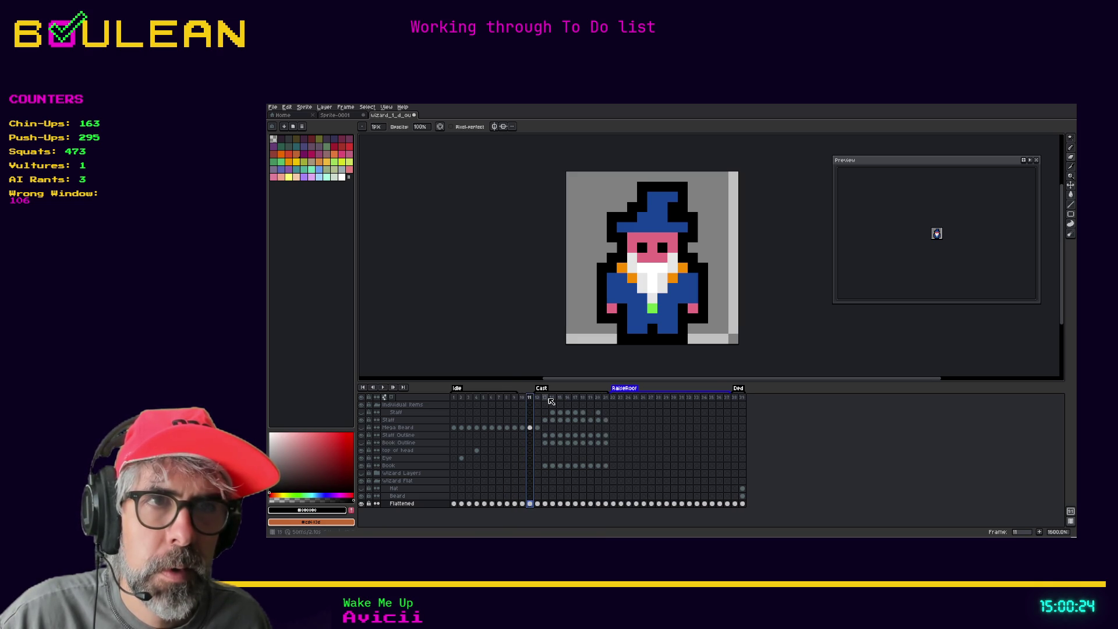
left_click(516, 394)
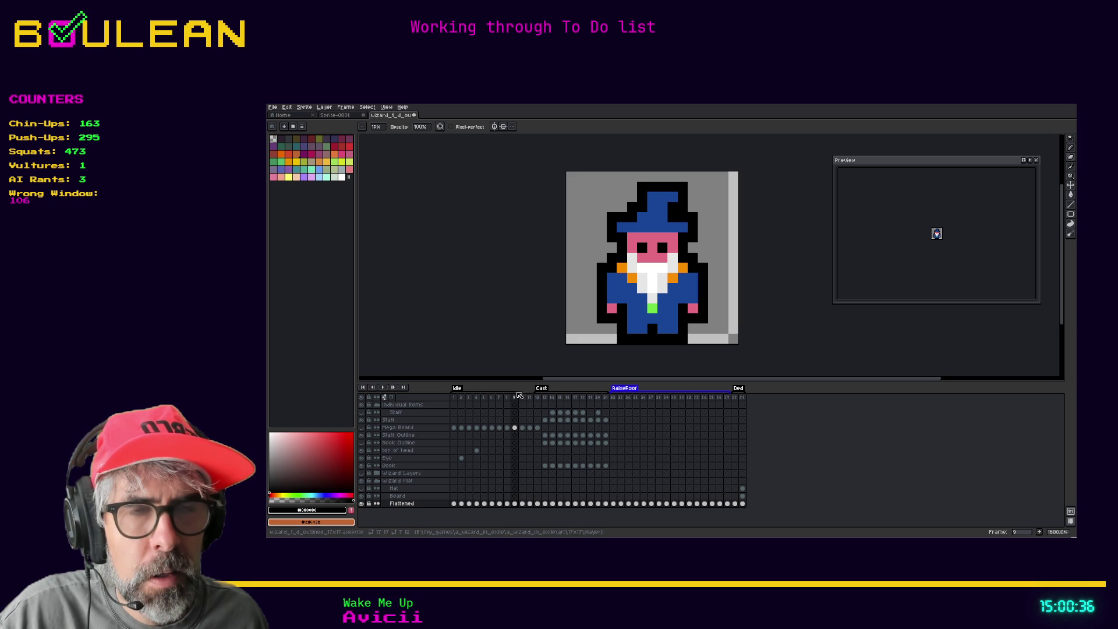
Step: Set the Idle tag's end frame to 11 in Tag Properties
left_click_drag(521, 381, 522, 315)
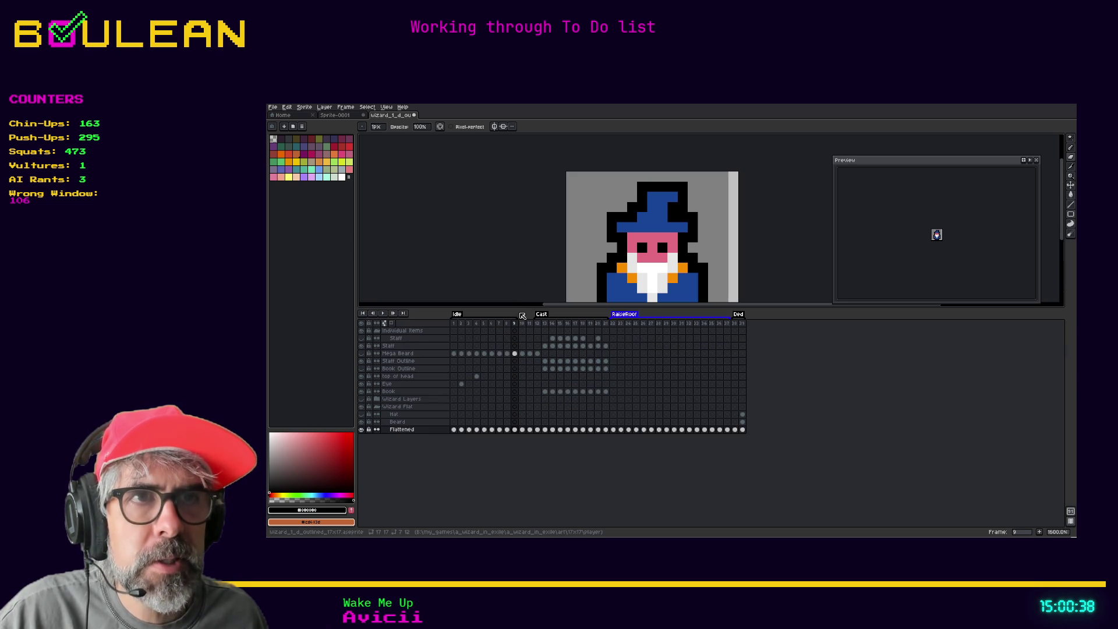
left_click(499, 323)
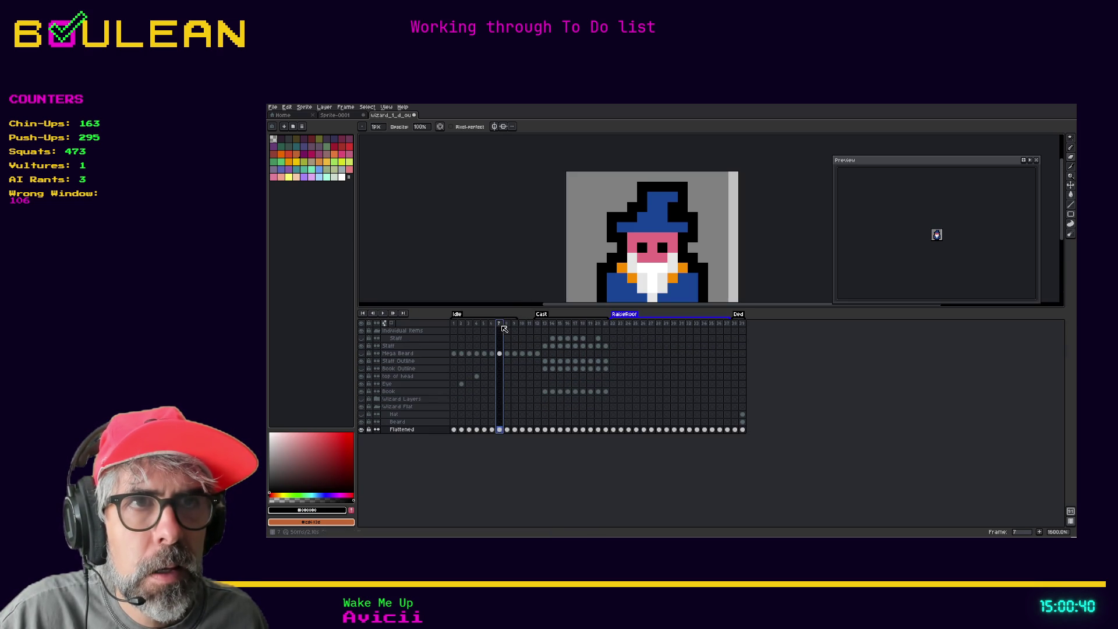
double_click(457, 314)
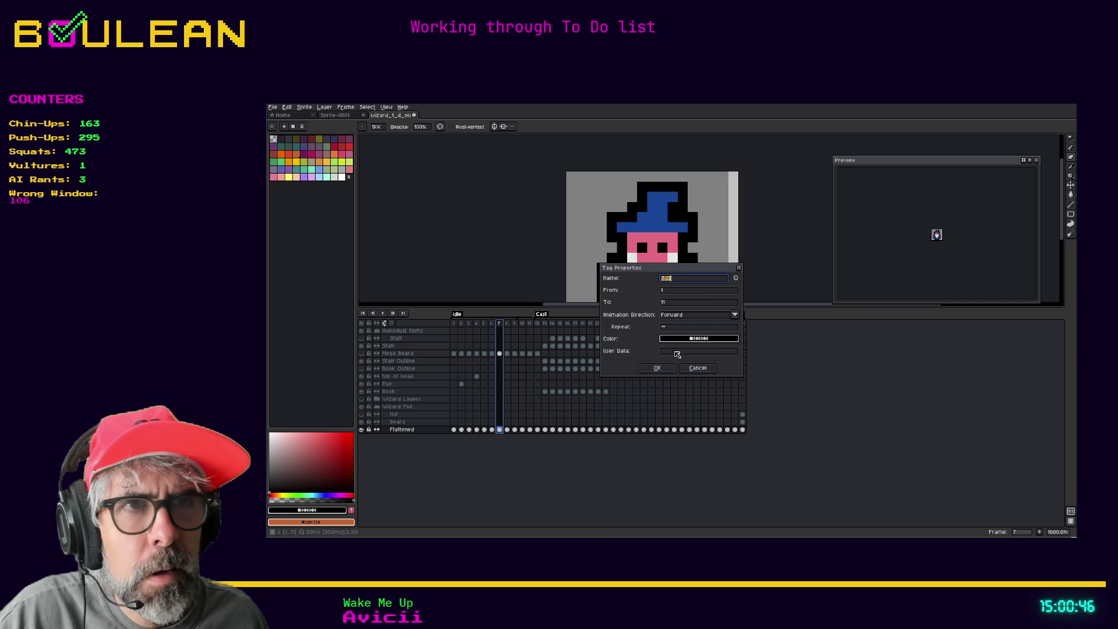
left_click(670, 304)
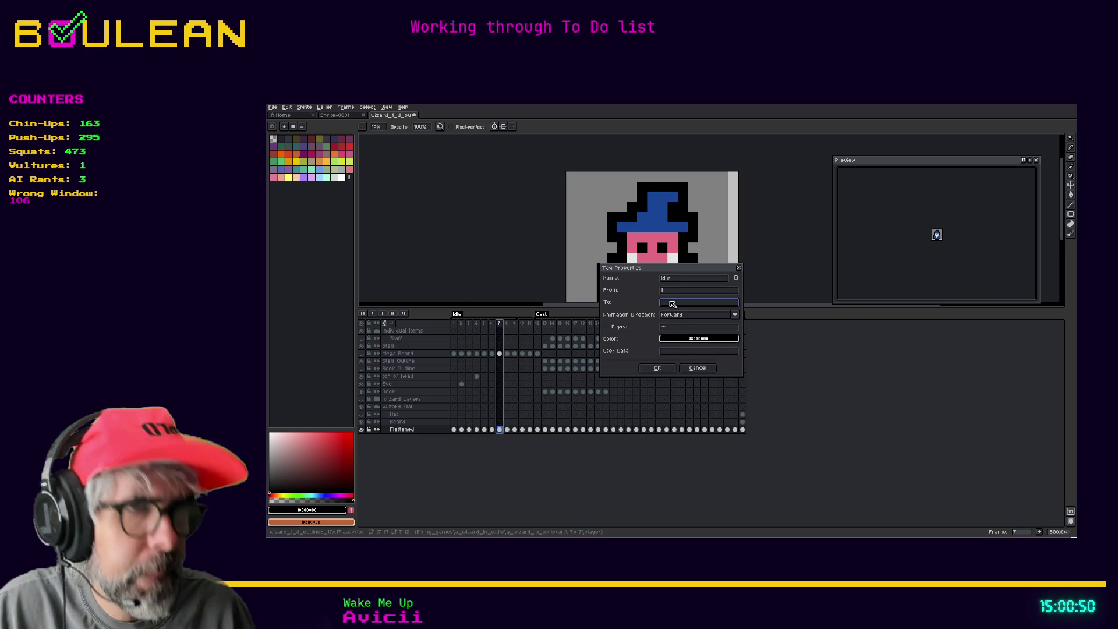
type("8")
left_click(656, 367)
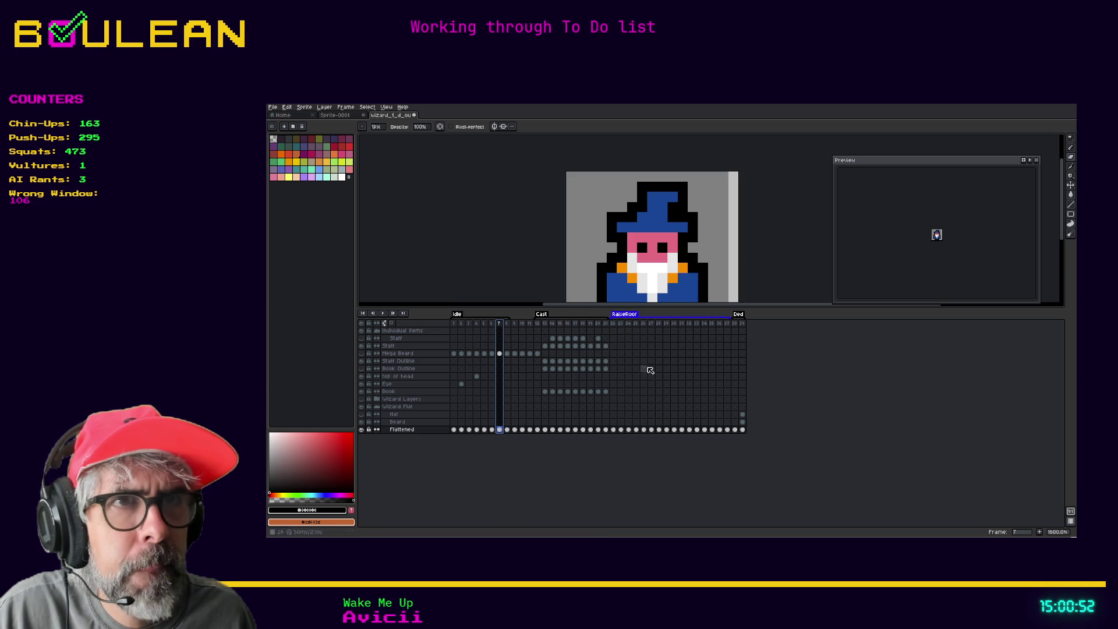
right_click(458, 314)
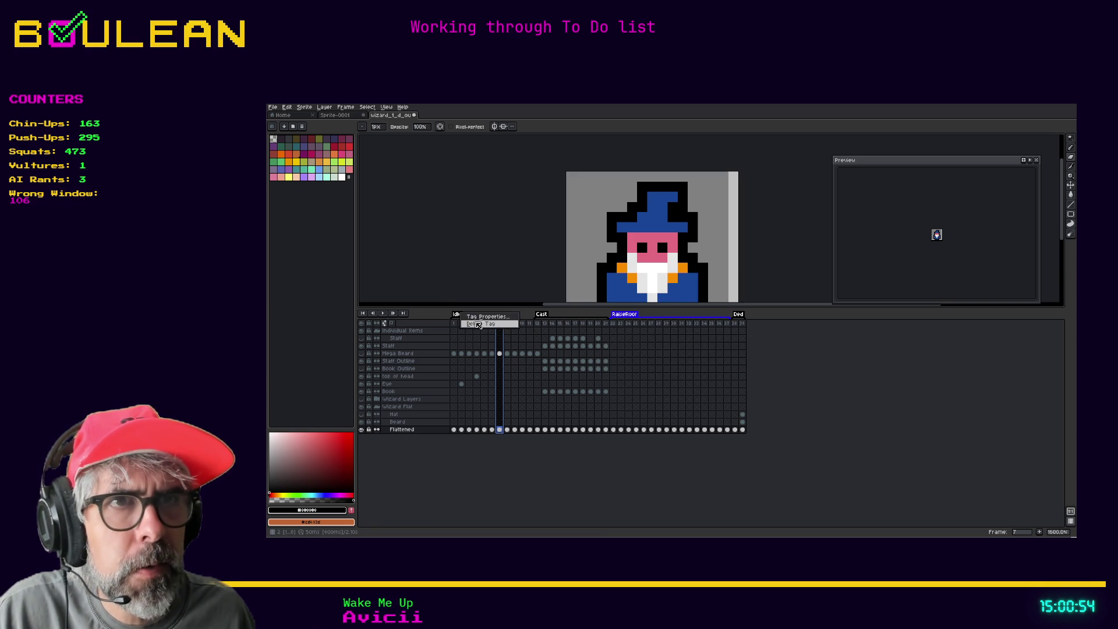
left_click(482, 317)
left_click(674, 302)
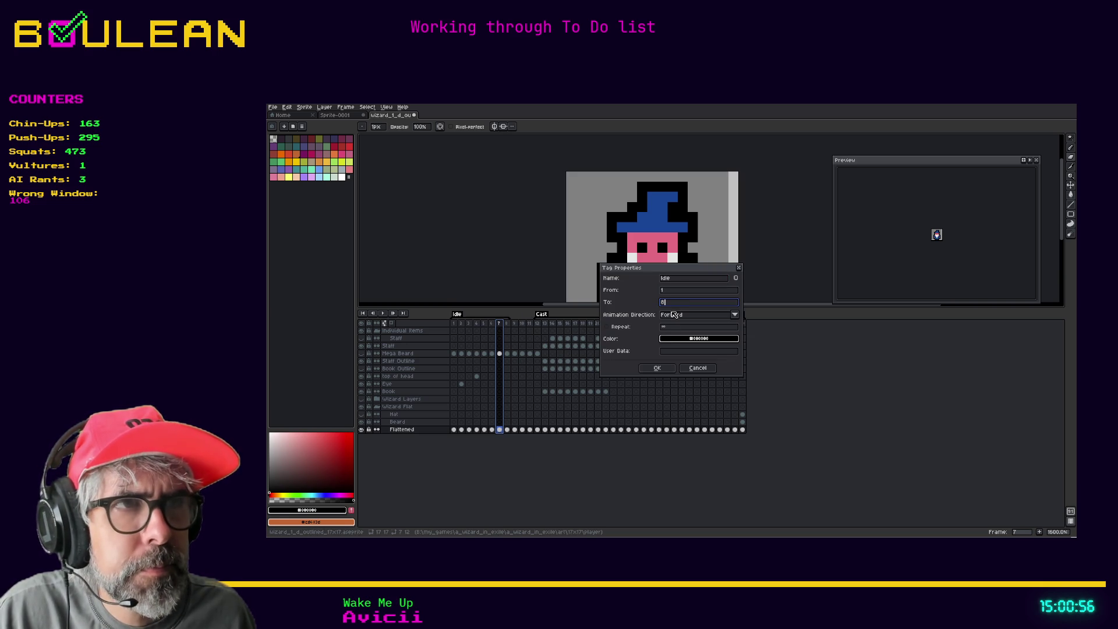
type("11")
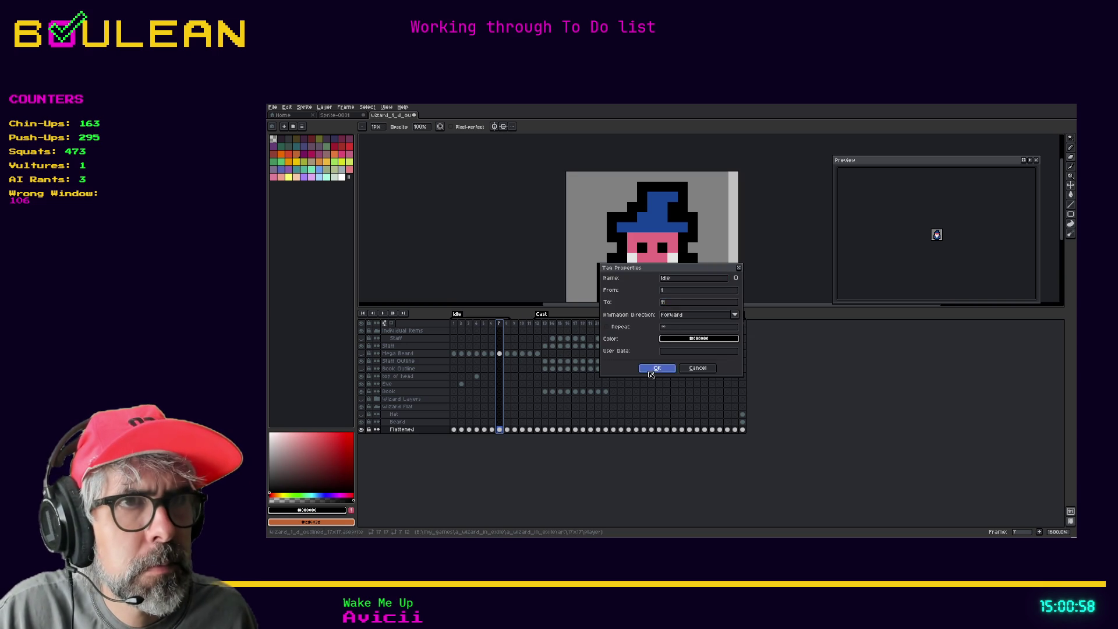
left_click(652, 371)
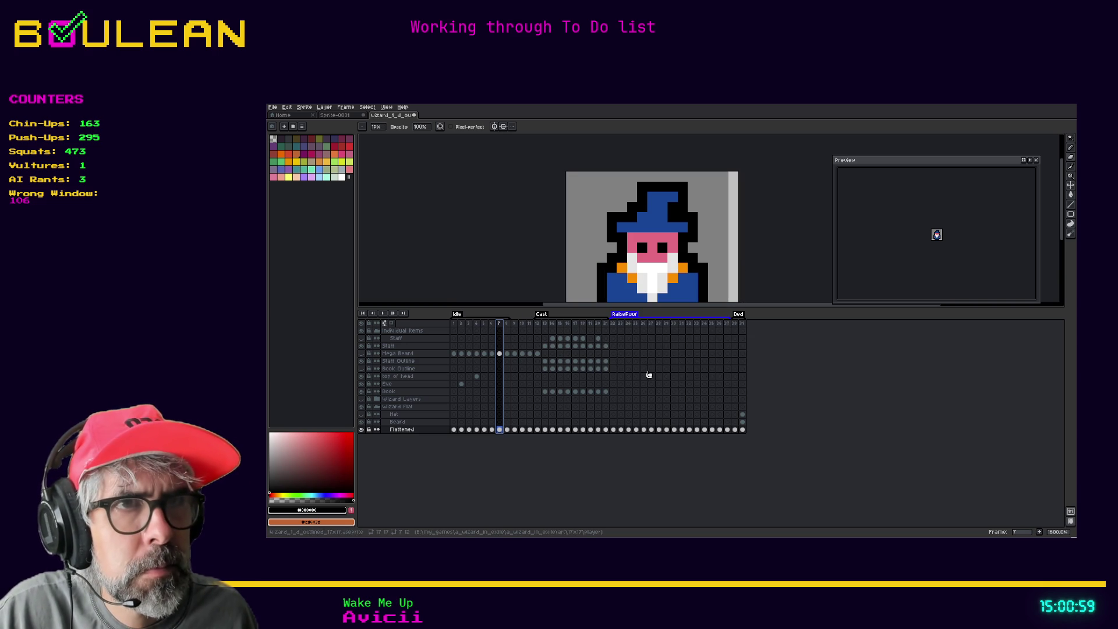
Step: Recheck the Idle tag, play the animation and review frames 10 and 11
double_click(458, 317)
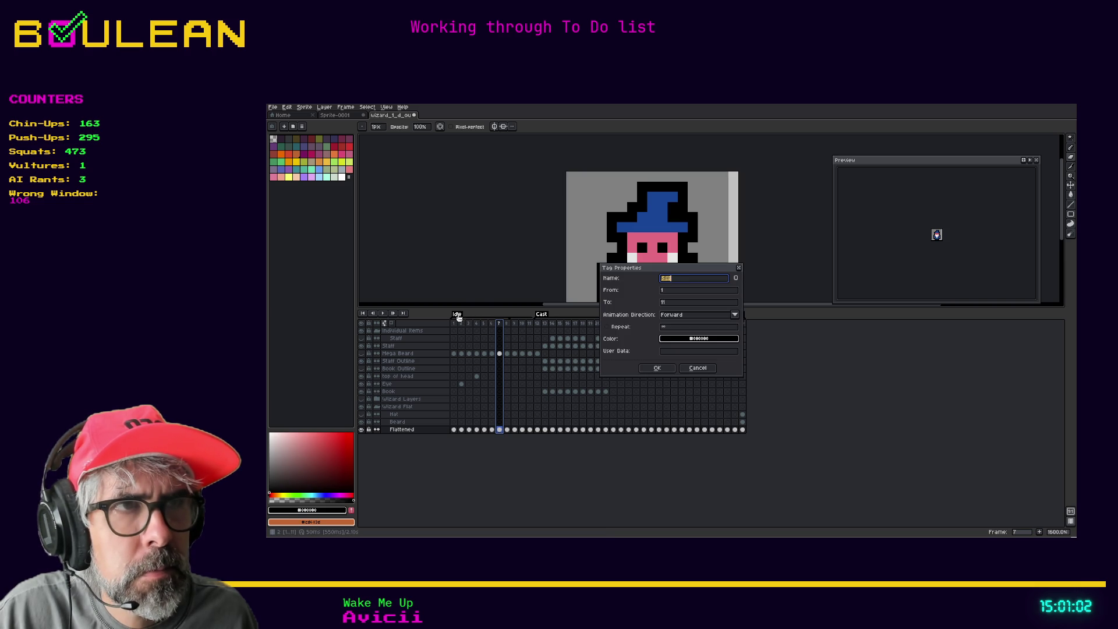
left_click(657, 368)
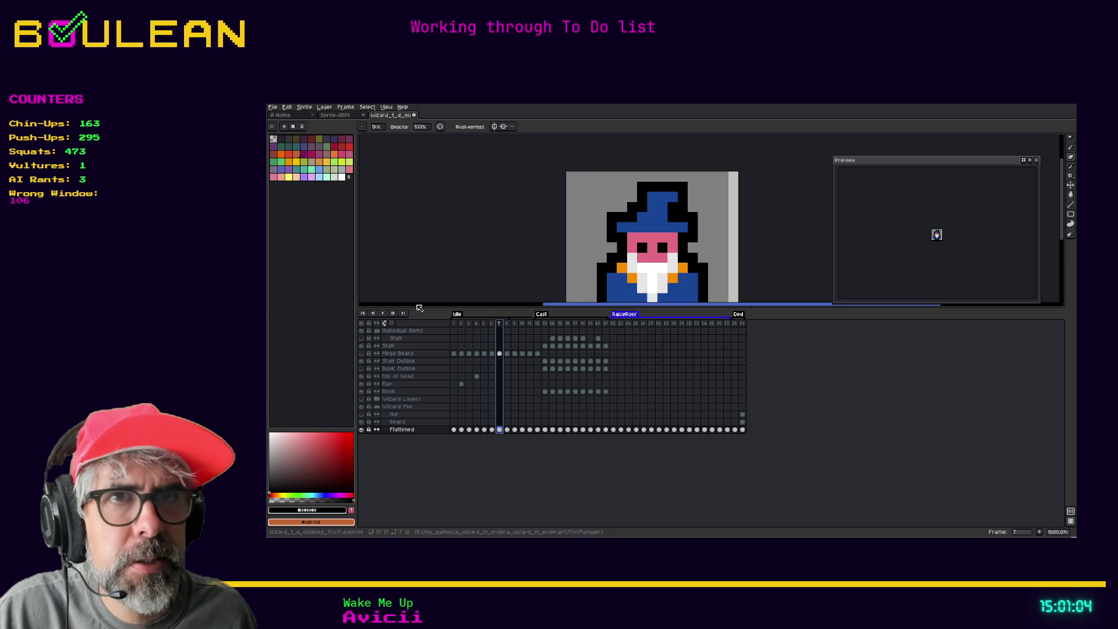
left_click(385, 315)
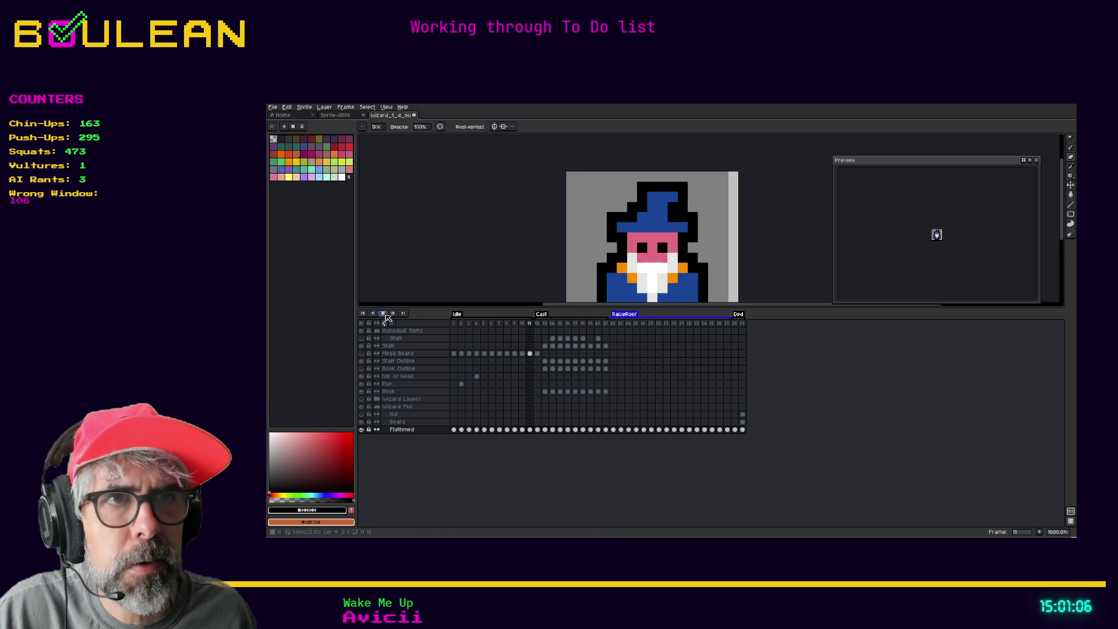
left_click(384, 314)
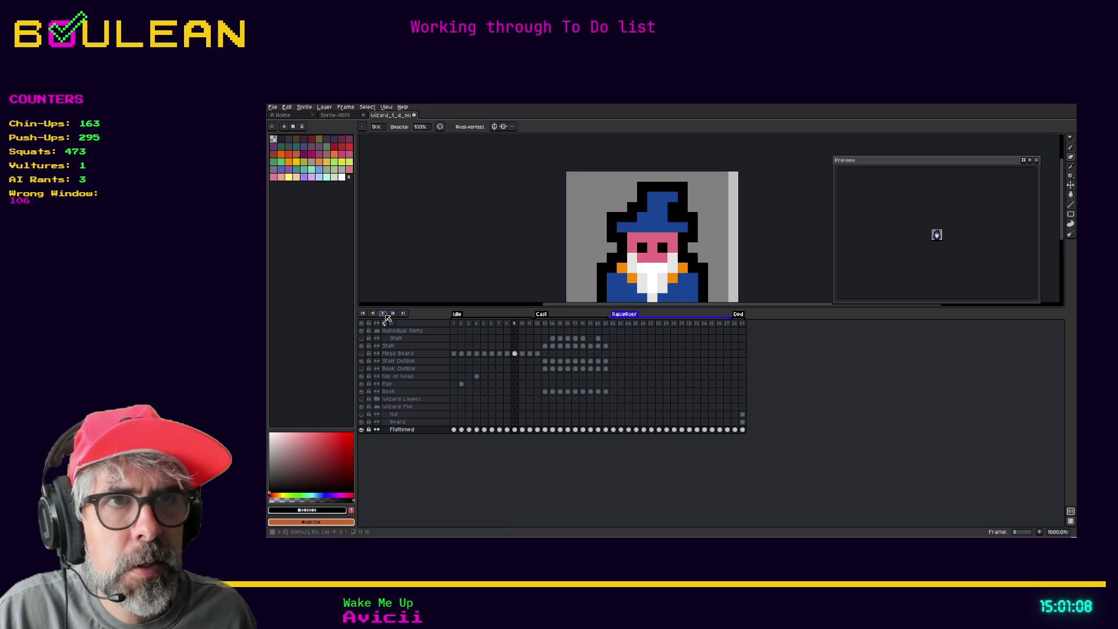
left_click(530, 324)
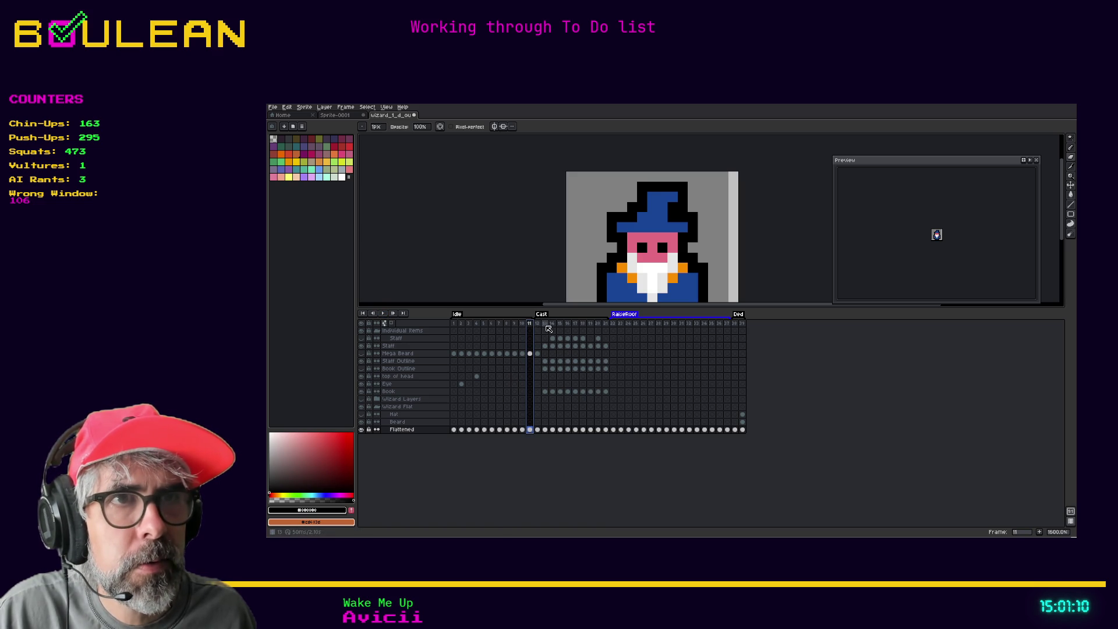
left_click(522, 324)
scroll(561, 227, "down", 1)
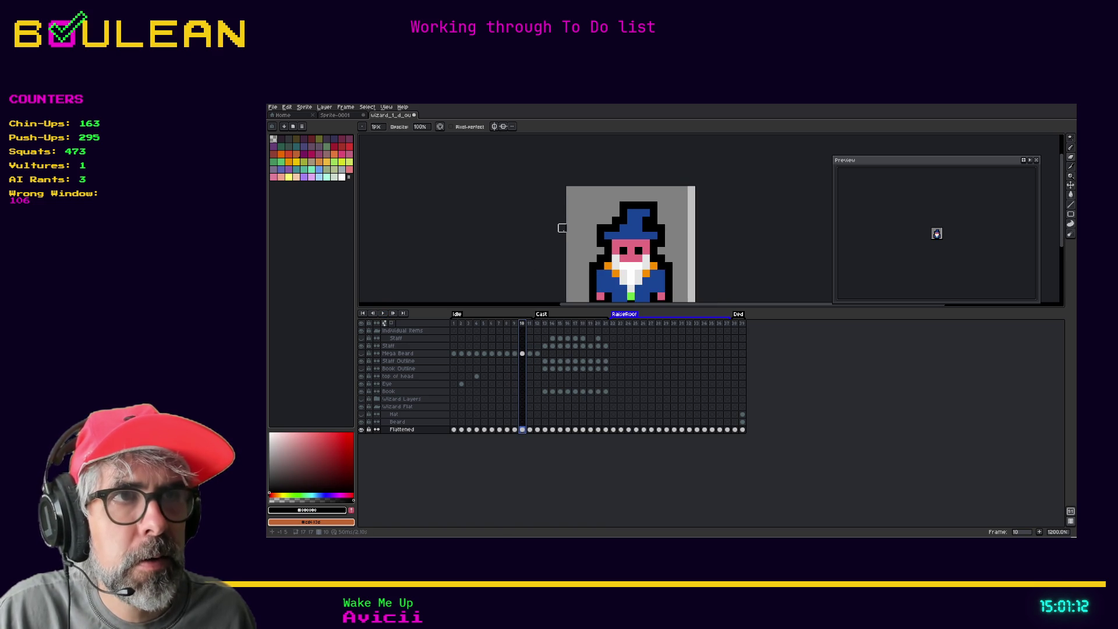
scroll(562, 228, "down", 3)
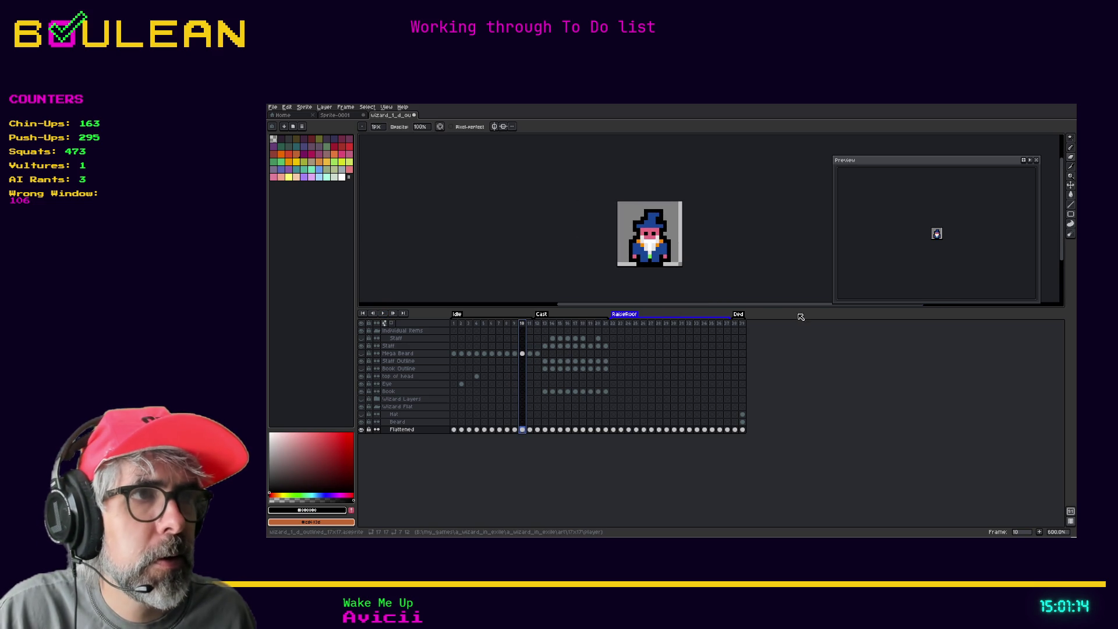
left_click_drag(787, 308, 780, 415)
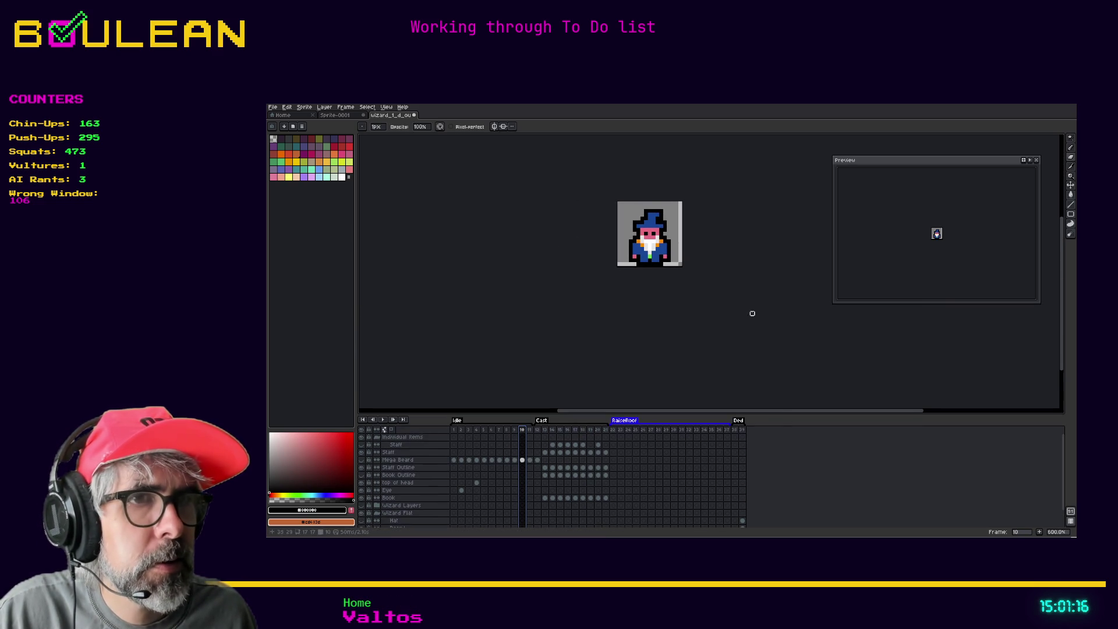
key("plus")
scroll(692, 285, "up", 3)
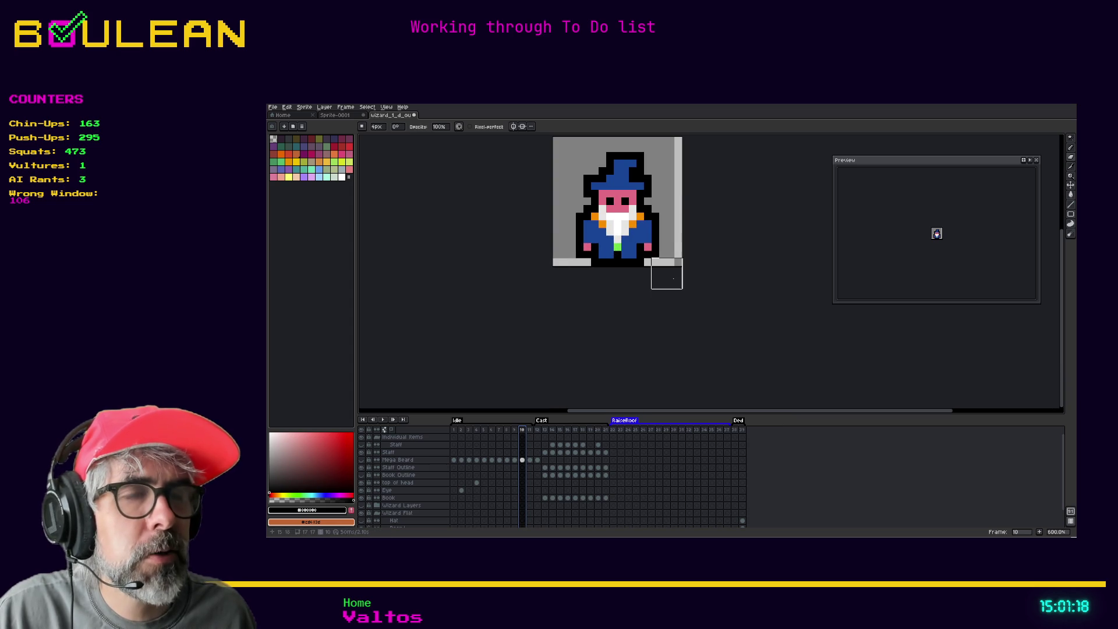
key("m")
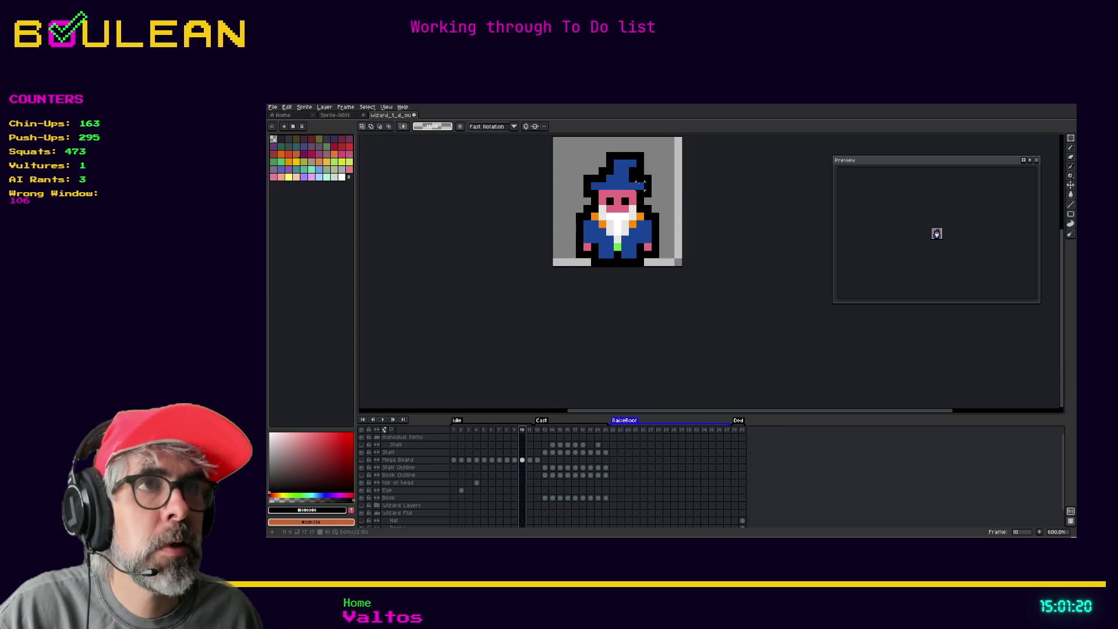
key("w")
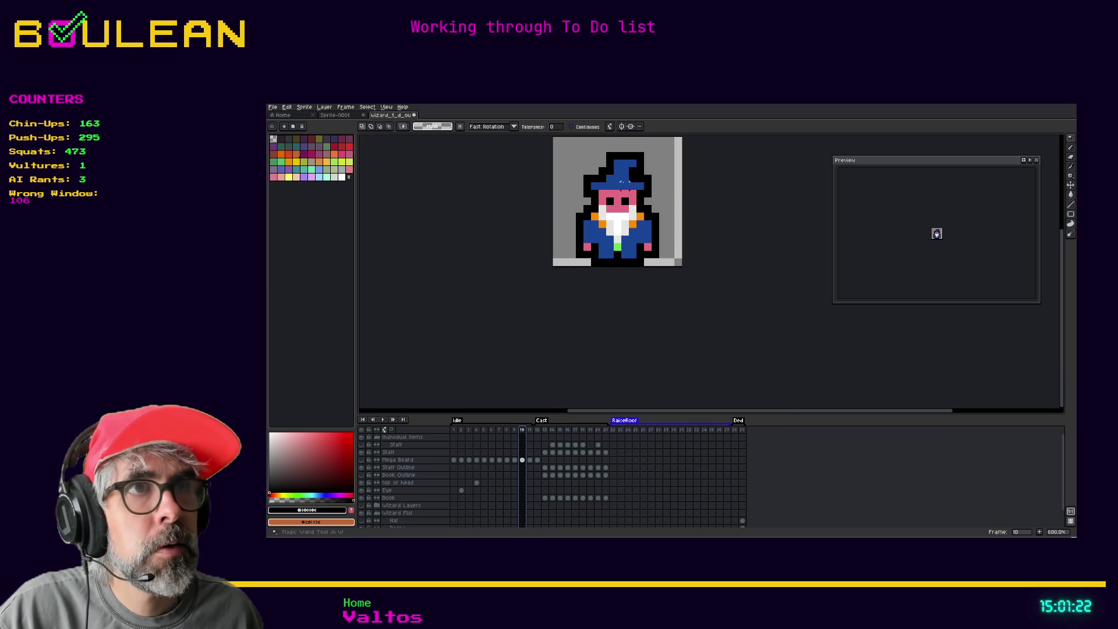
left_click(624, 178)
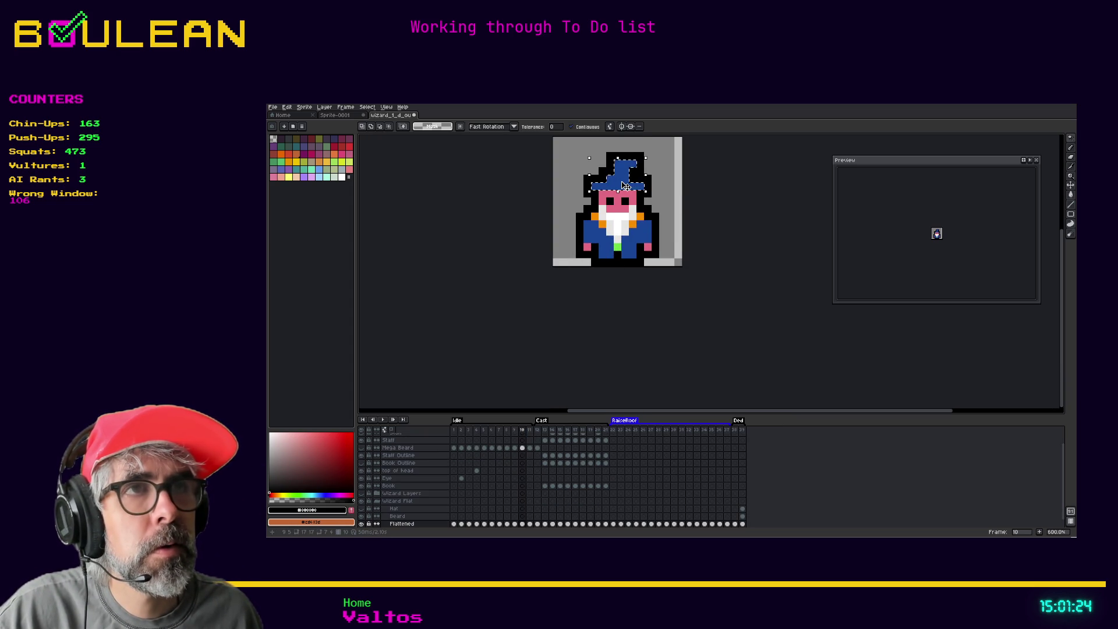
left_click_drag(624, 186, 625, 178)
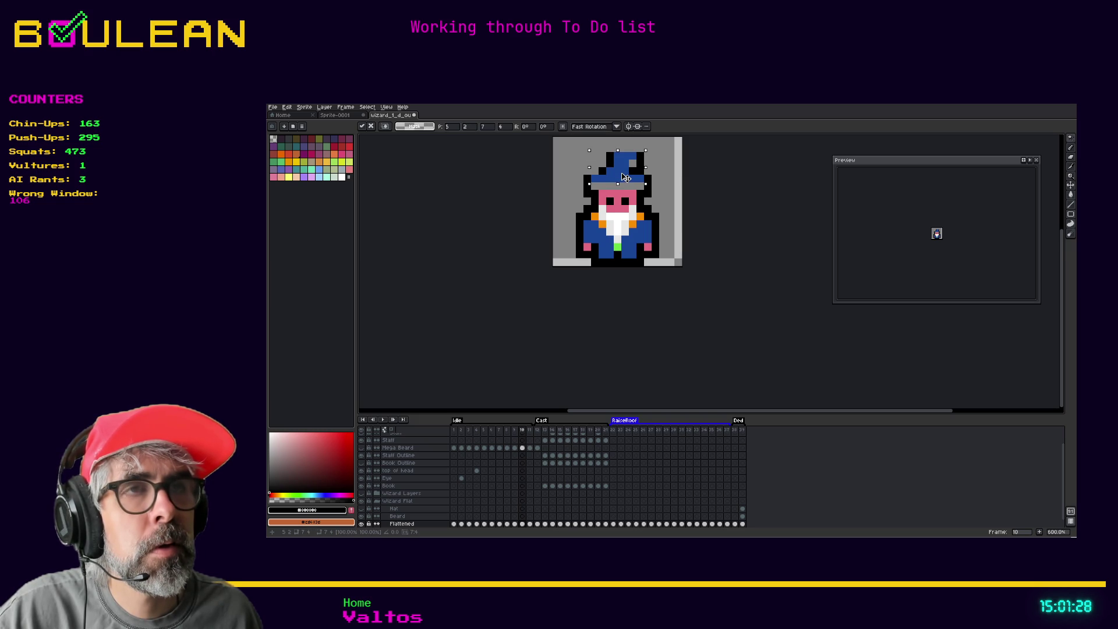
left_click(571, 343)
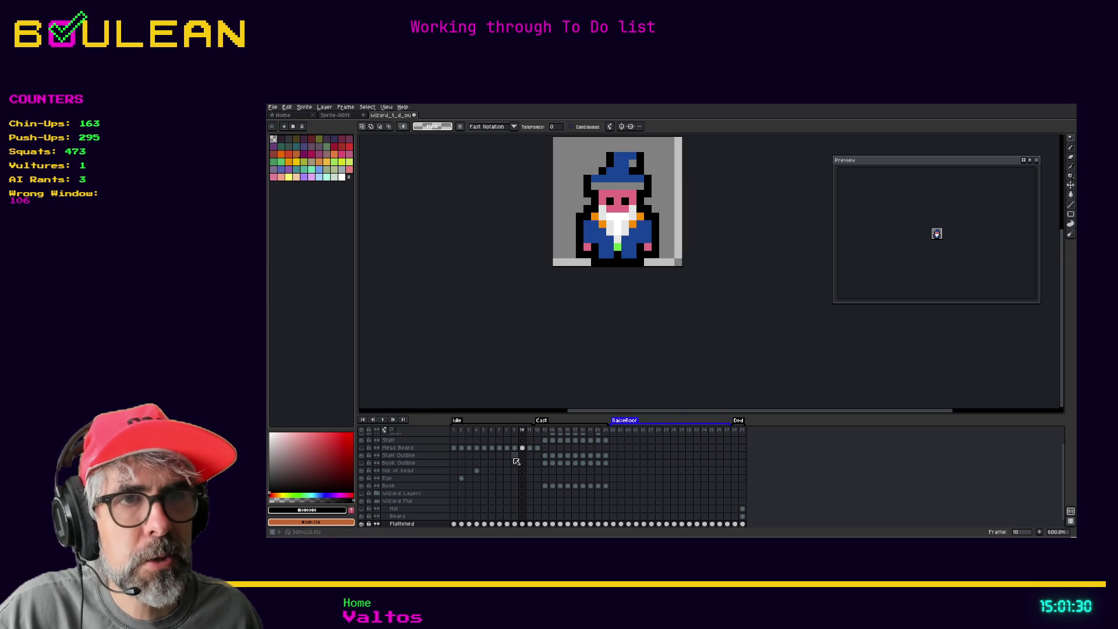
left_click(514, 448)
left_click(506, 448)
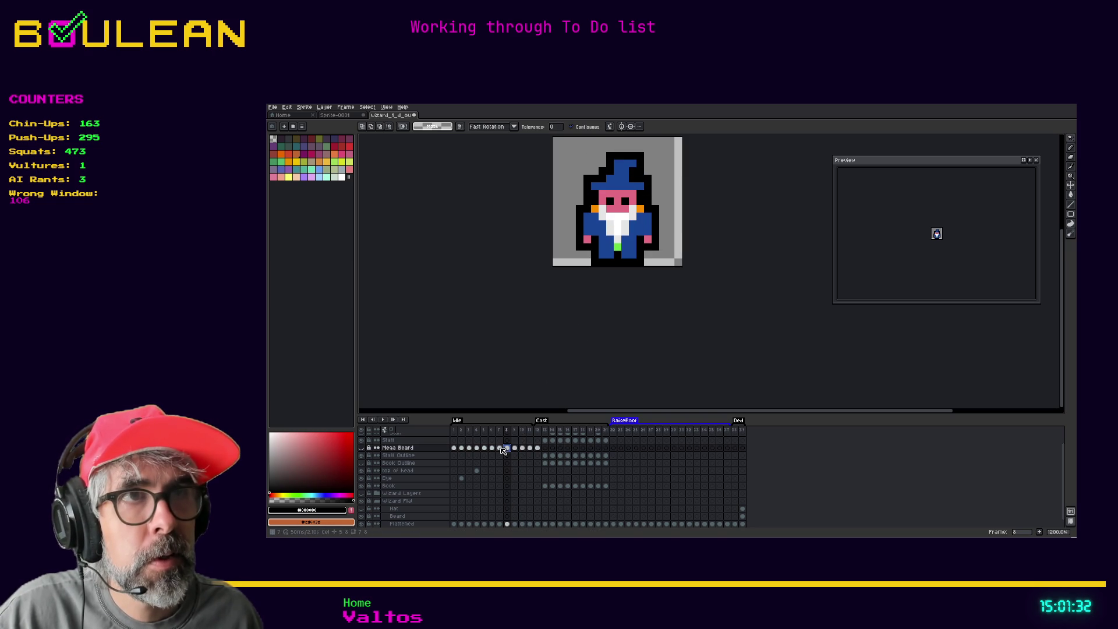
left_click(499, 448)
left_click(491, 449)
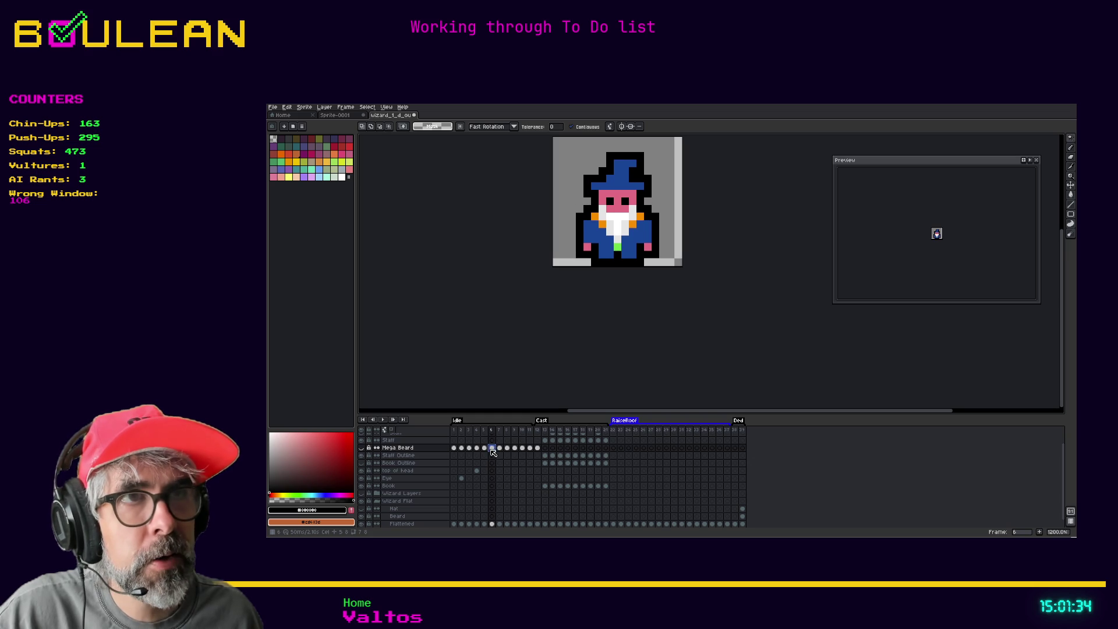
left_click(483, 448)
left_click(476, 448)
key("w")
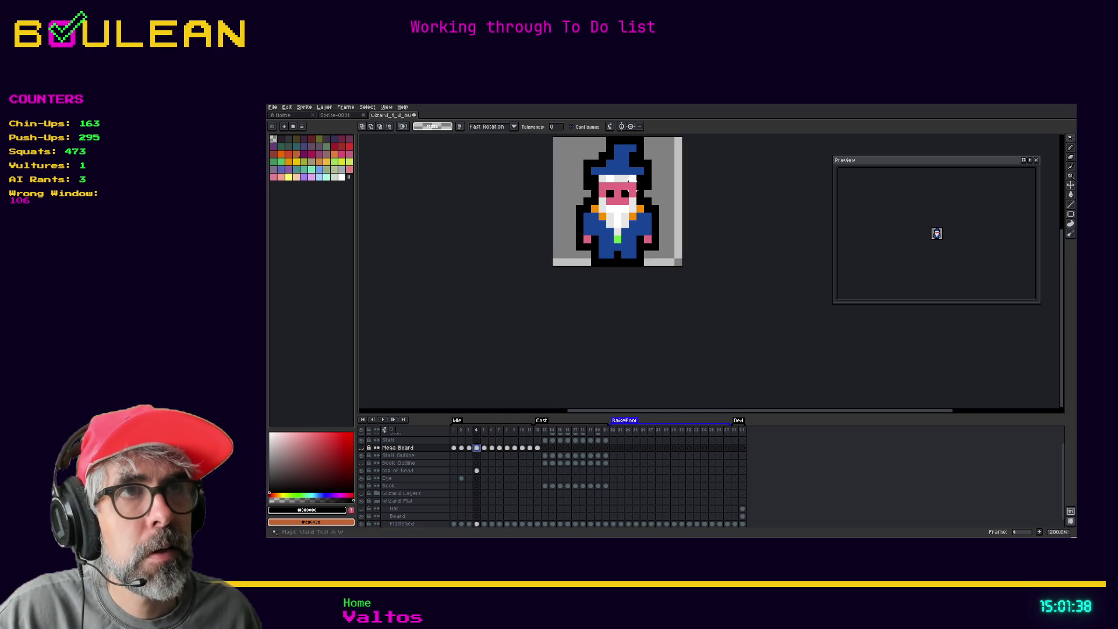
left_click(633, 179)
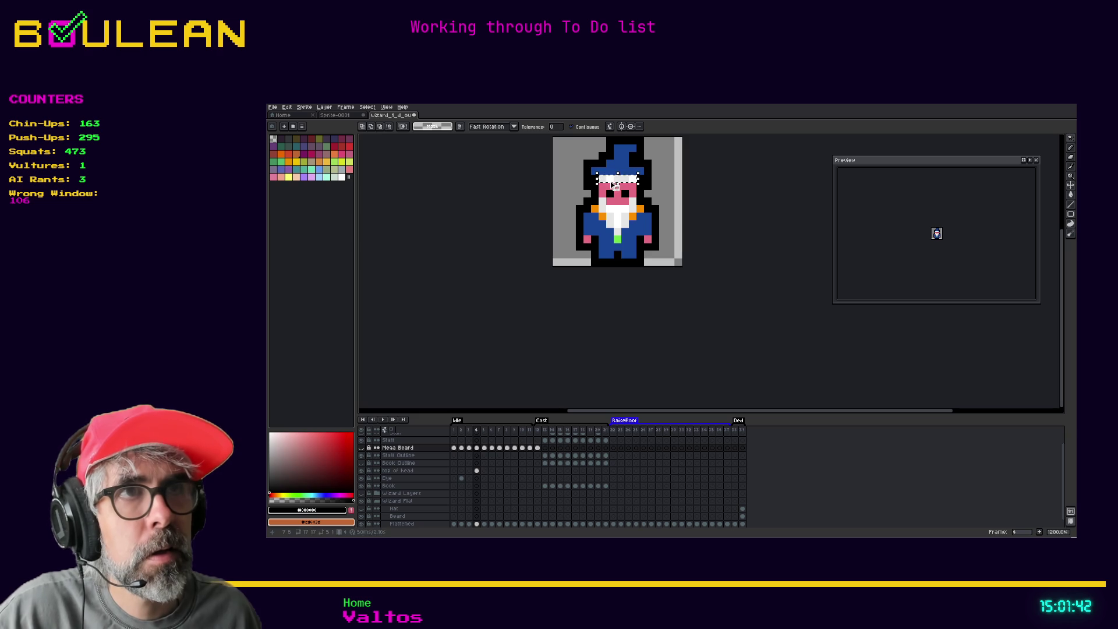
left_click(530, 430)
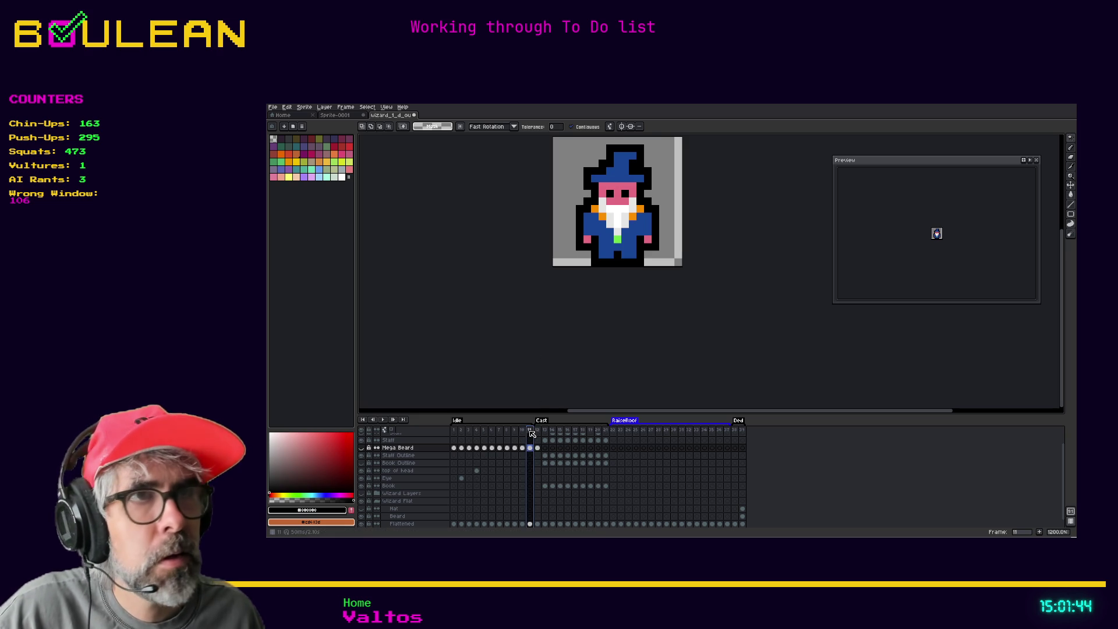
left_click(522, 431)
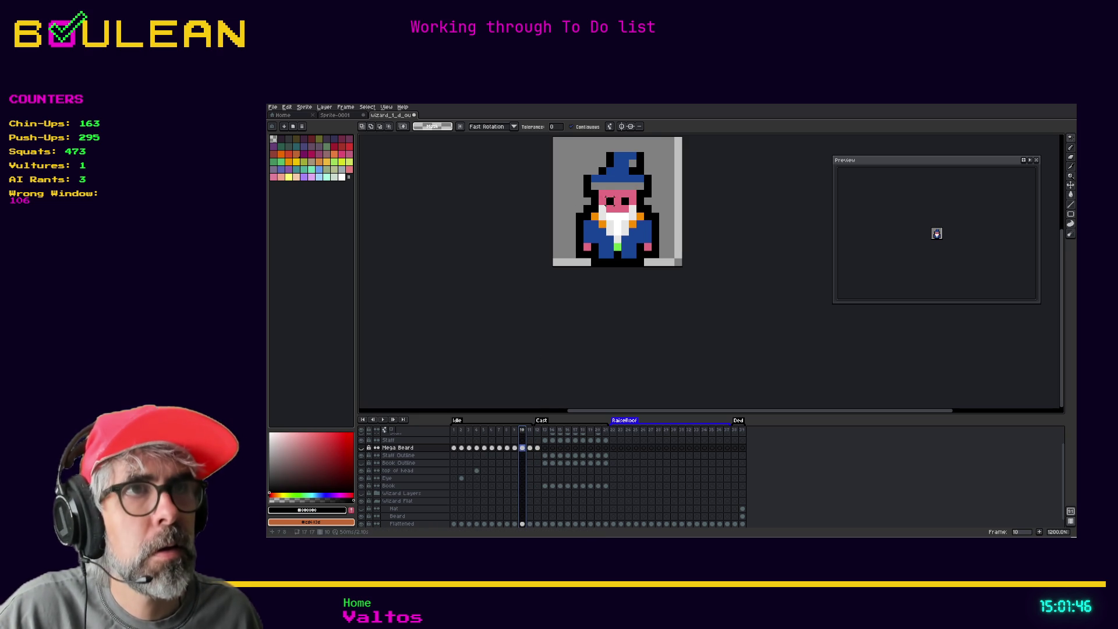
left_click(522, 439)
scroll(539, 461, "up", 1)
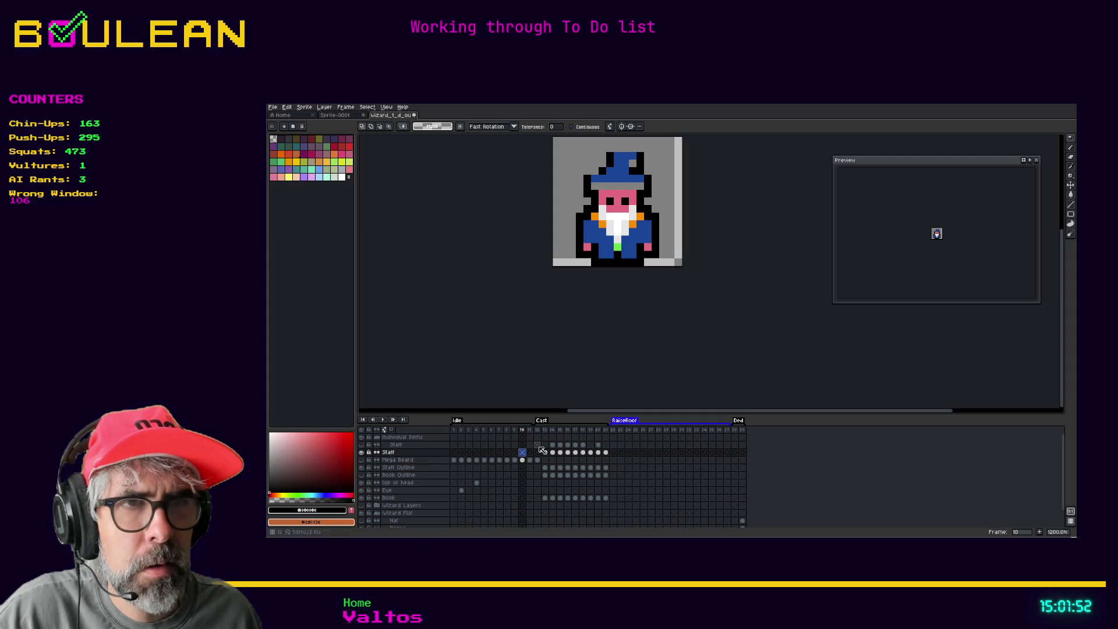
scroll(545, 460, "down", 2)
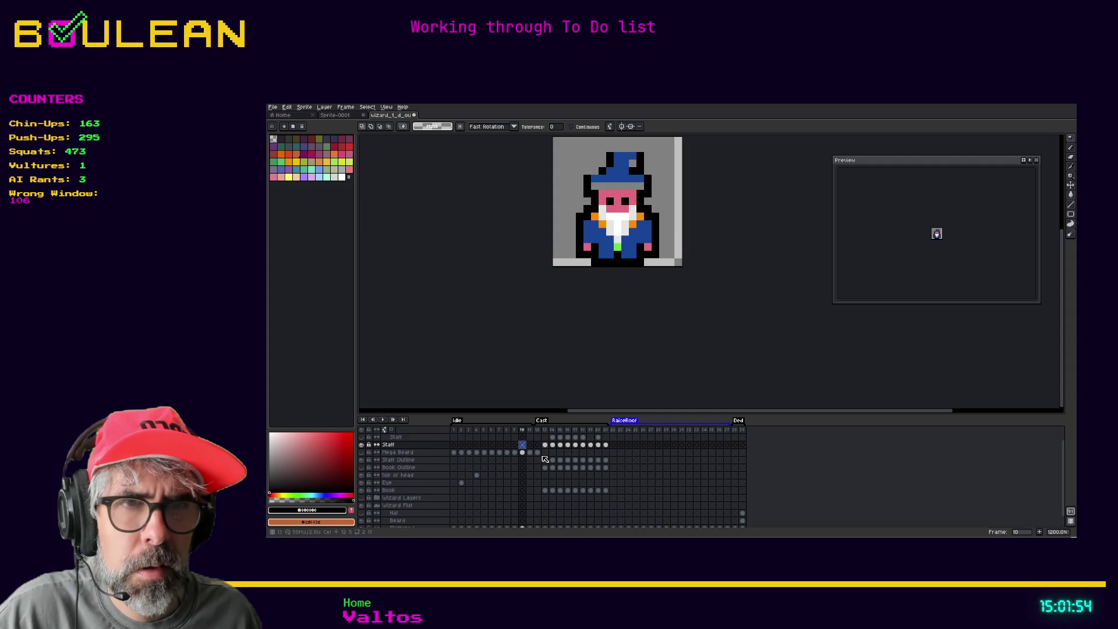
left_click(522, 467)
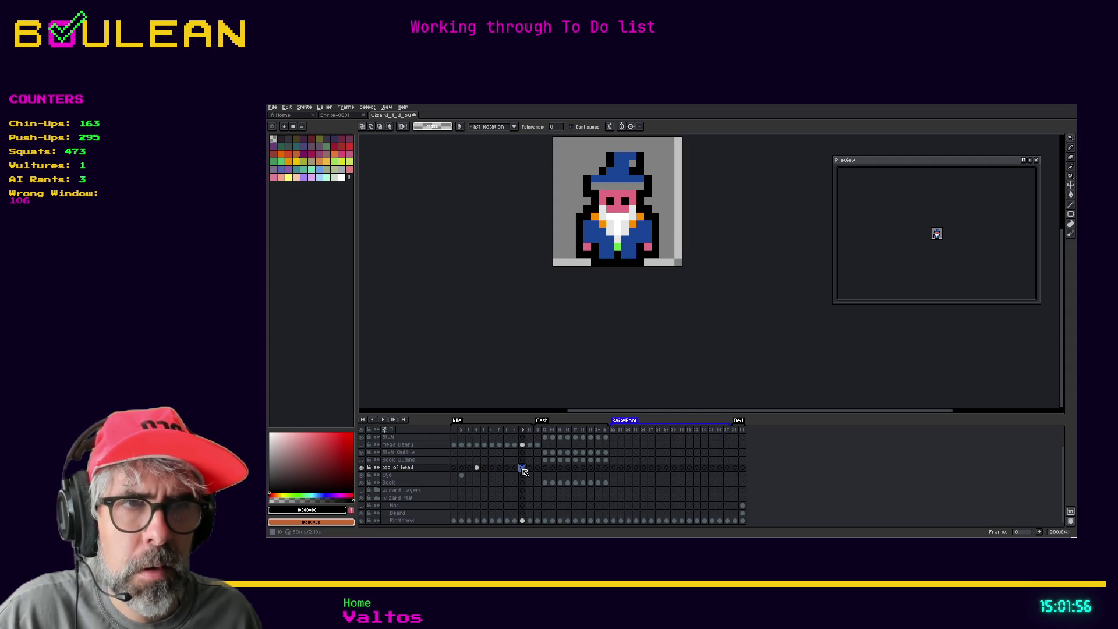
left_click(477, 468)
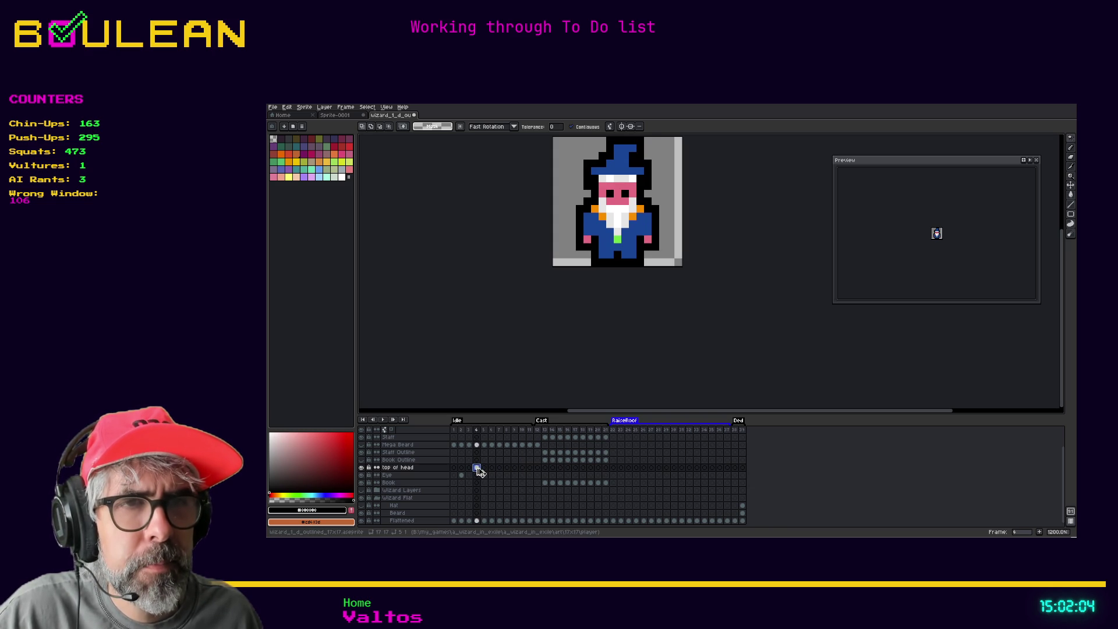
left_click(522, 469)
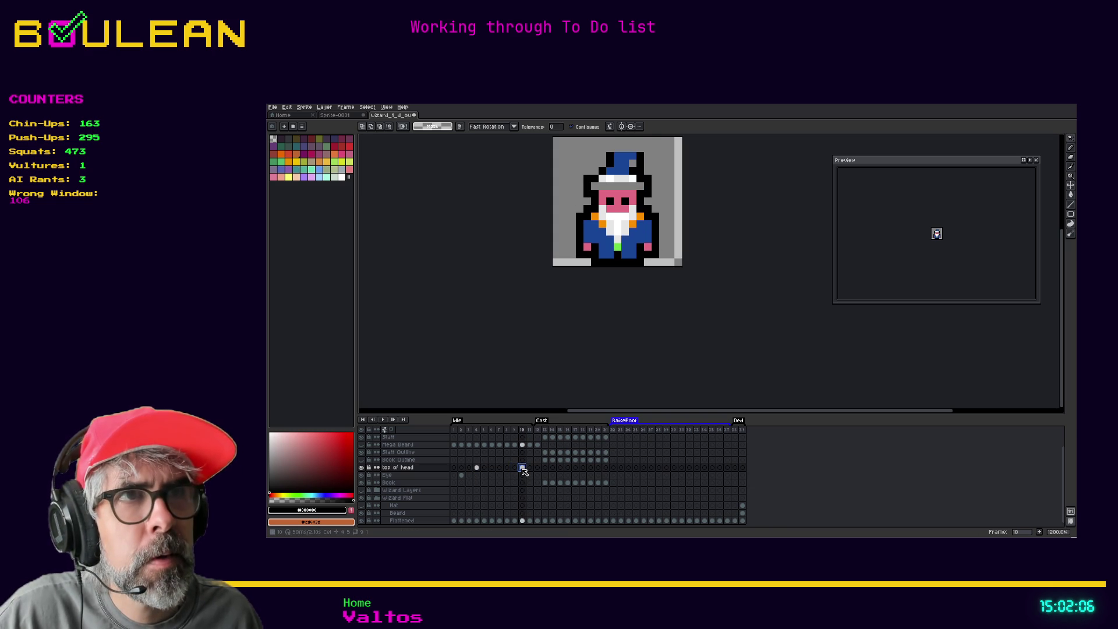
left_click(477, 431)
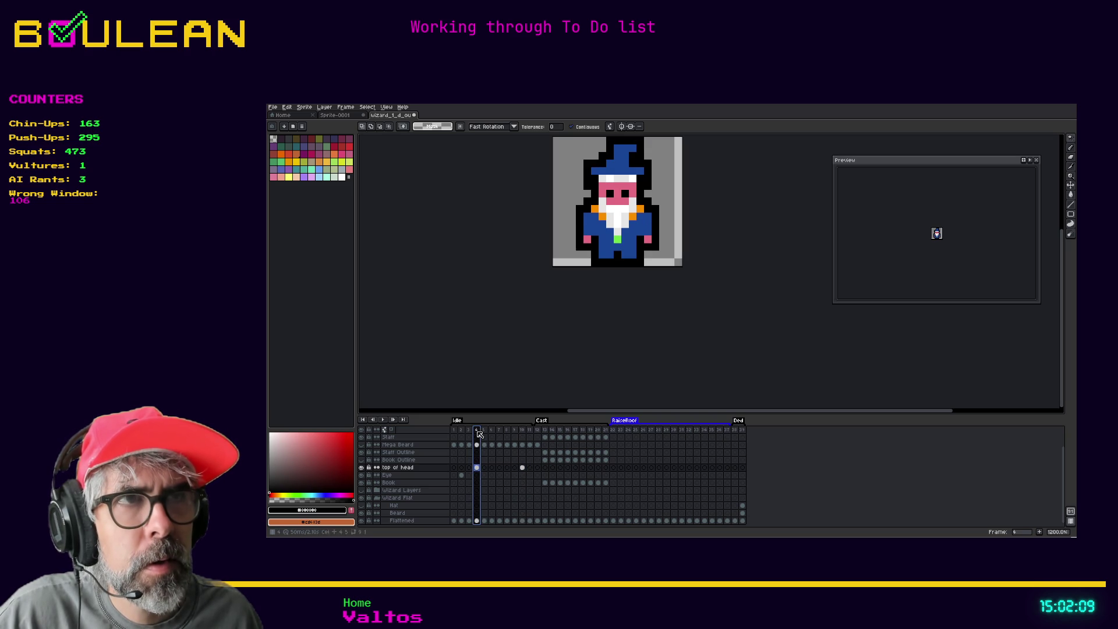
left_click(524, 431)
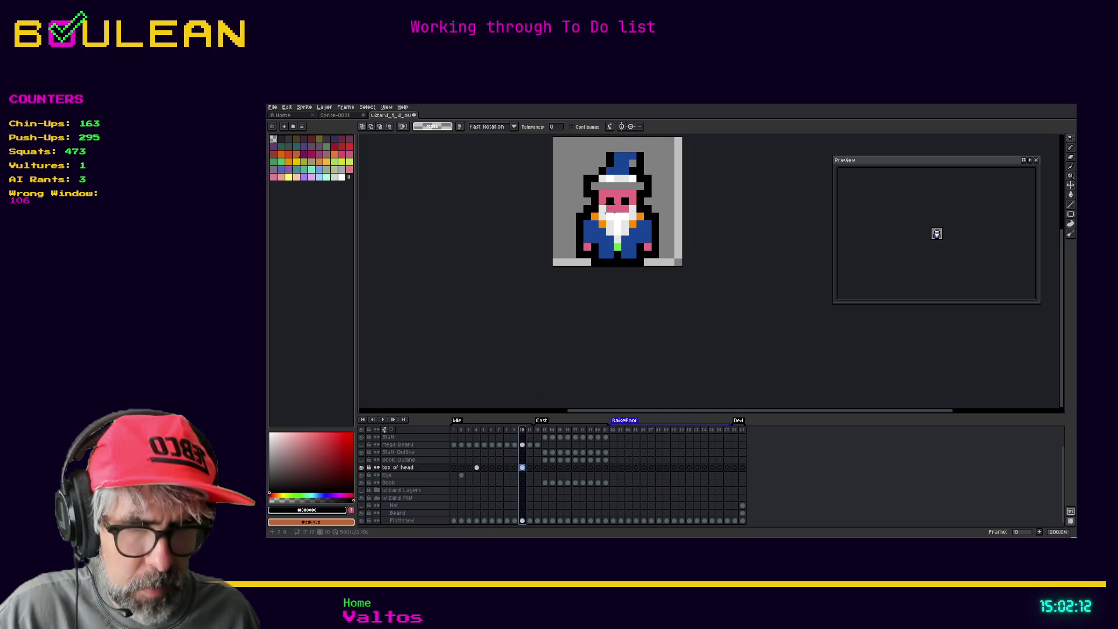
key("v")
left_click(620, 256)
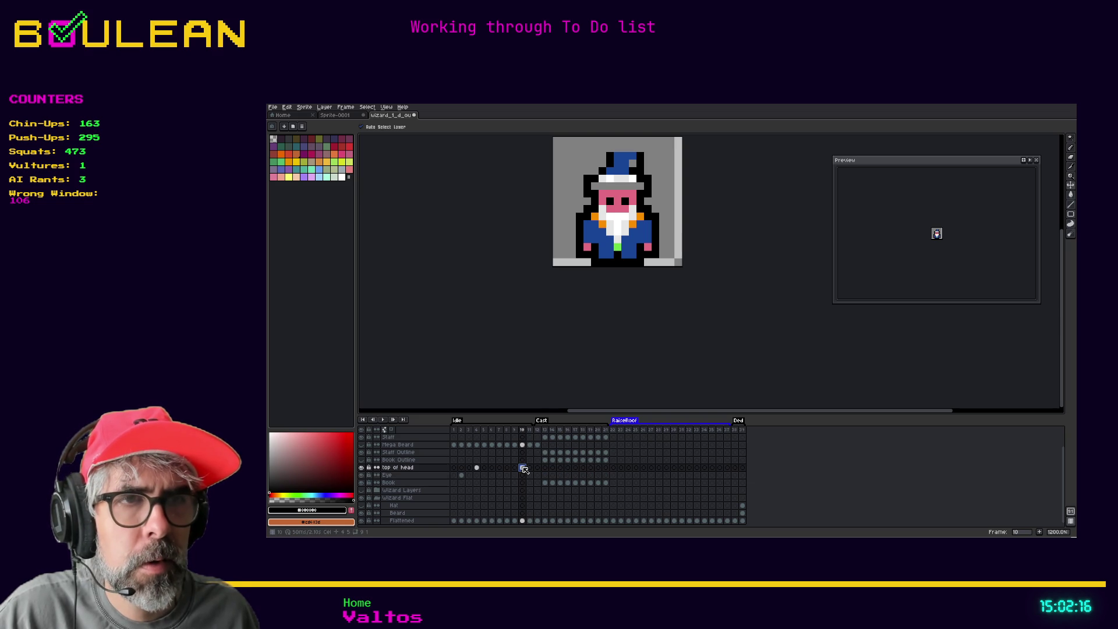
Step: Select all and trial-shift the whole sprite down one pixel, then undo it
key("ctrl+a")
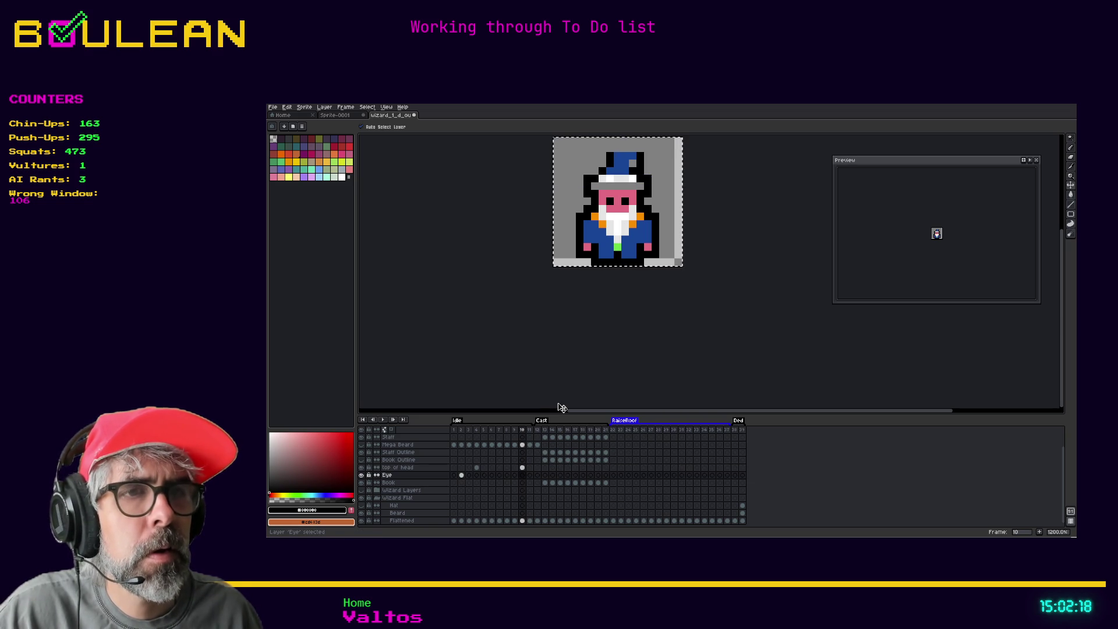
left_click(627, 174)
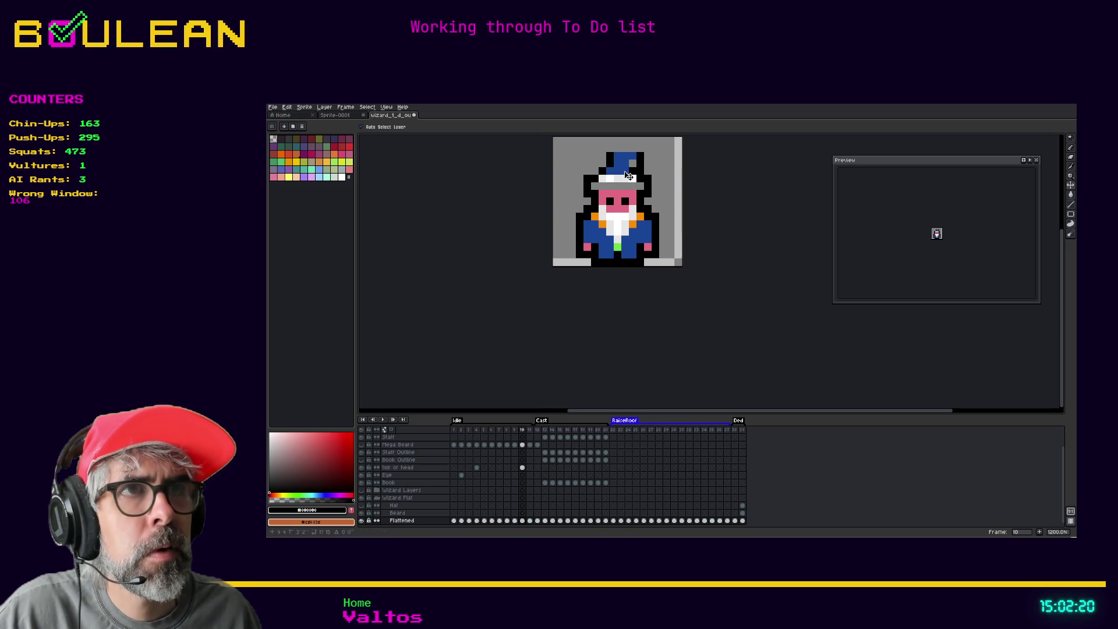
left_click_drag(628, 175, 629, 181)
key("ctrl+z")
key("b")
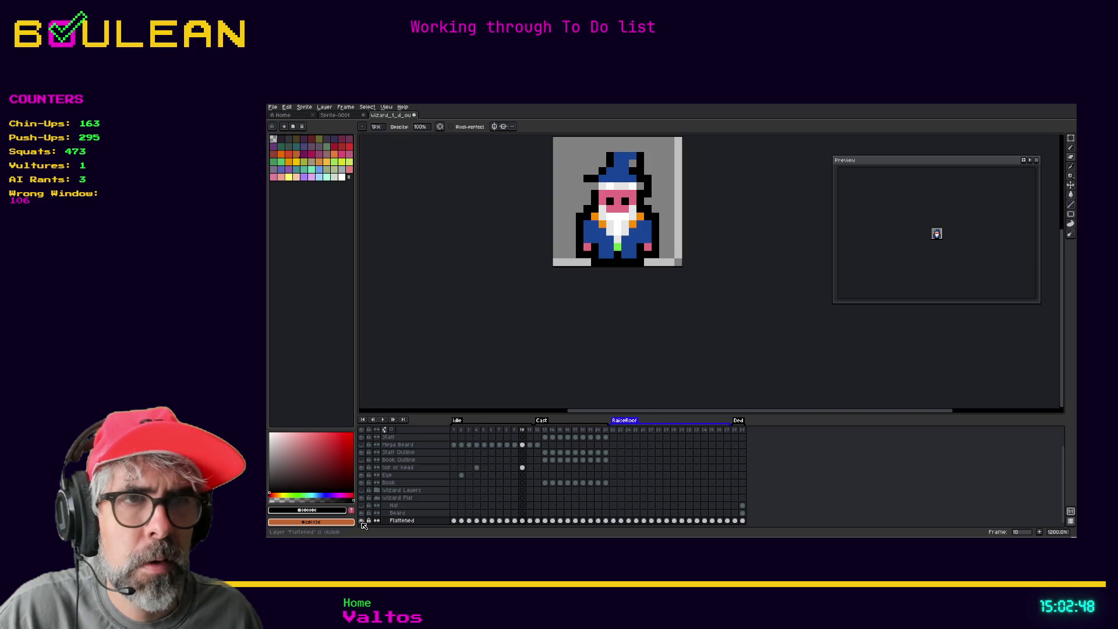
left_click(361, 521)
left_click(361, 521)
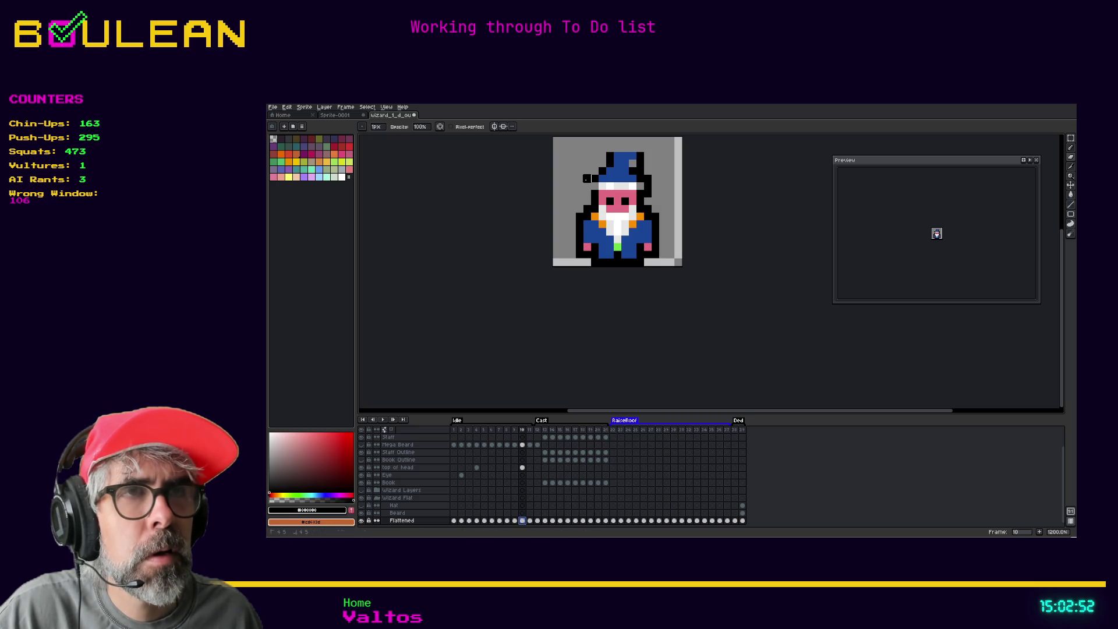
Step: Trial-erase and move hat pixels, then undo everything back to the original frame 4 wizard
mouse_move(594, 179)
left_mouse_down()
mouse_move(634, 152)
mouse_move(640, 175)
mouse_move(611, 163)
left_mouse_up()
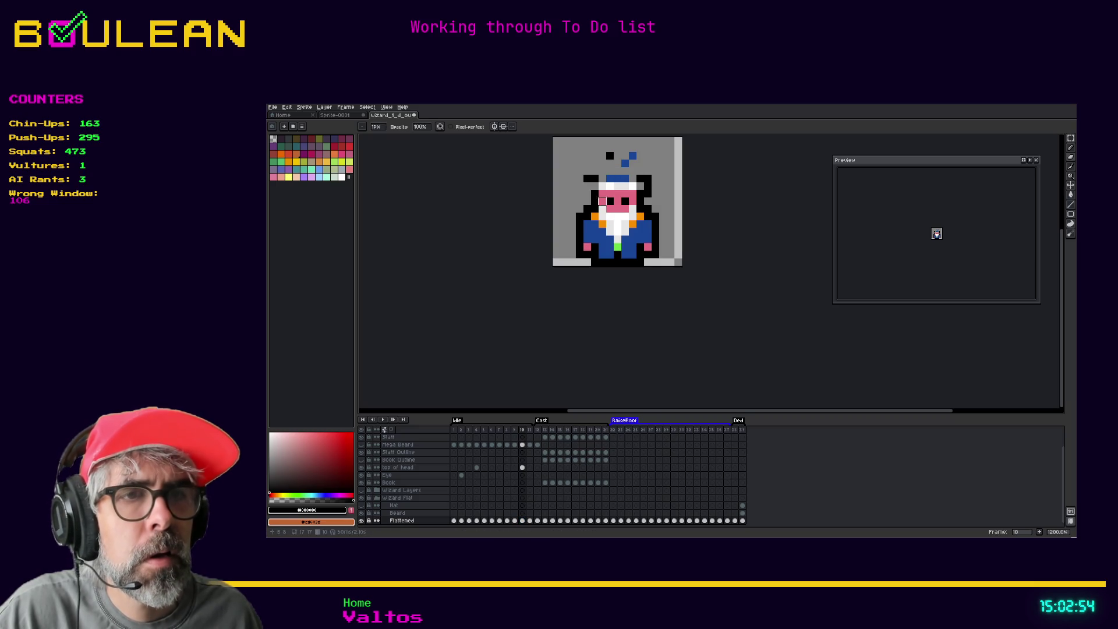
key("v")
key("ctrl+z")
key("e")
key("v")
key("ctrl+z")
key("Up")
key("Up")
key("ctrl+z")
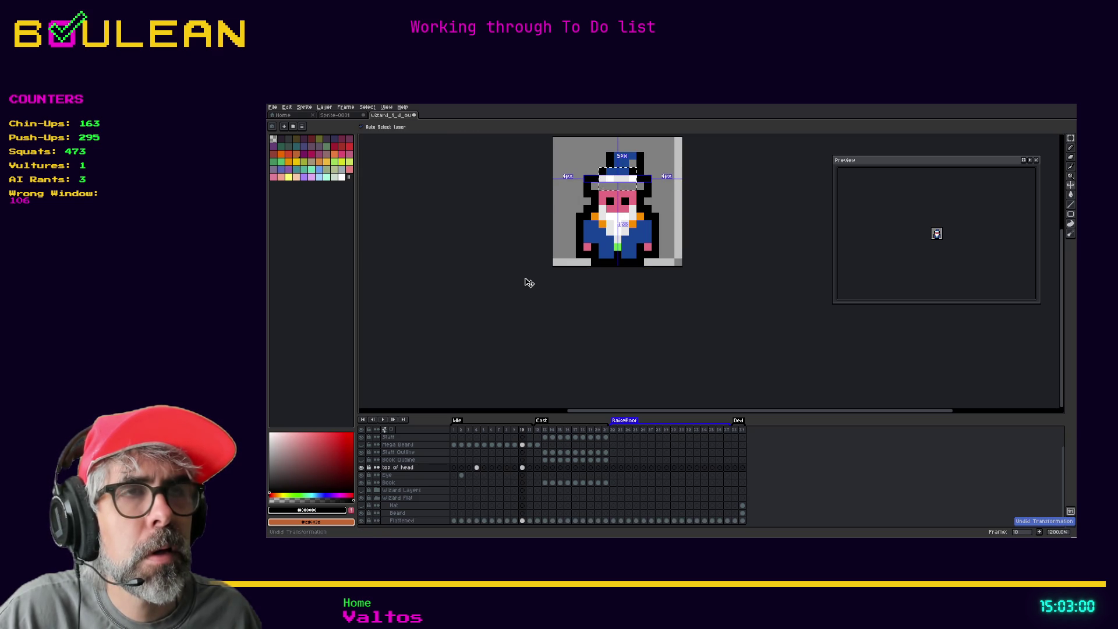
key("ctrl+z")
key("ctrl+z")
key("ctrl+z")
key("ctrl+z")
key("ctrl+z")
key("ctrl+z")
key("b")
key("ctrl+z")
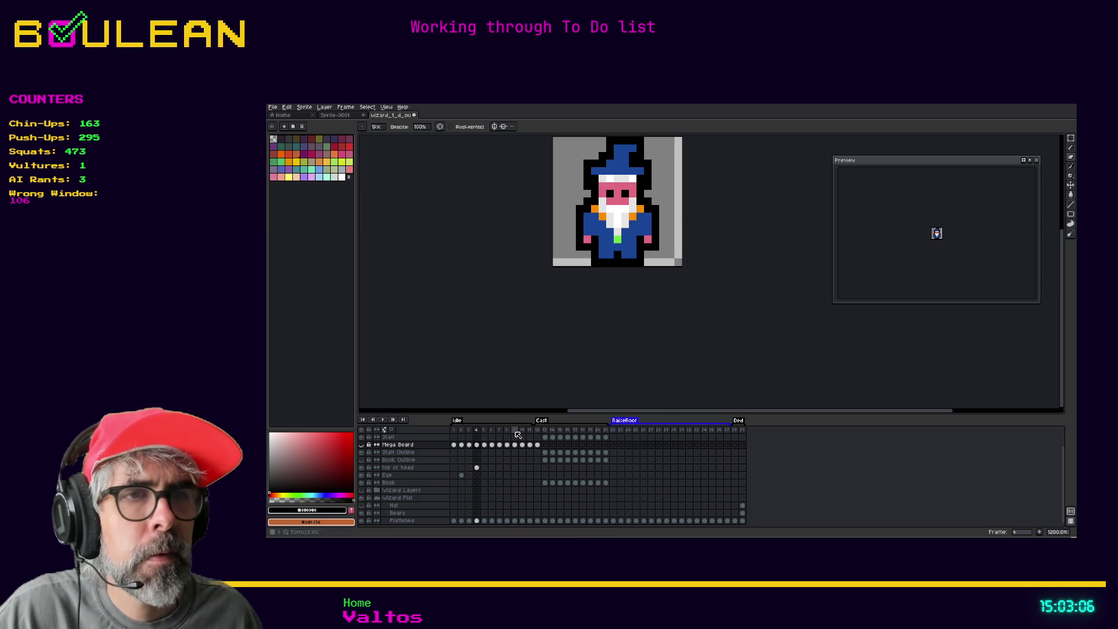
Step: Go to idle frame 10 and sample black from the sprite
left_click(530, 430)
left_click(522, 431)
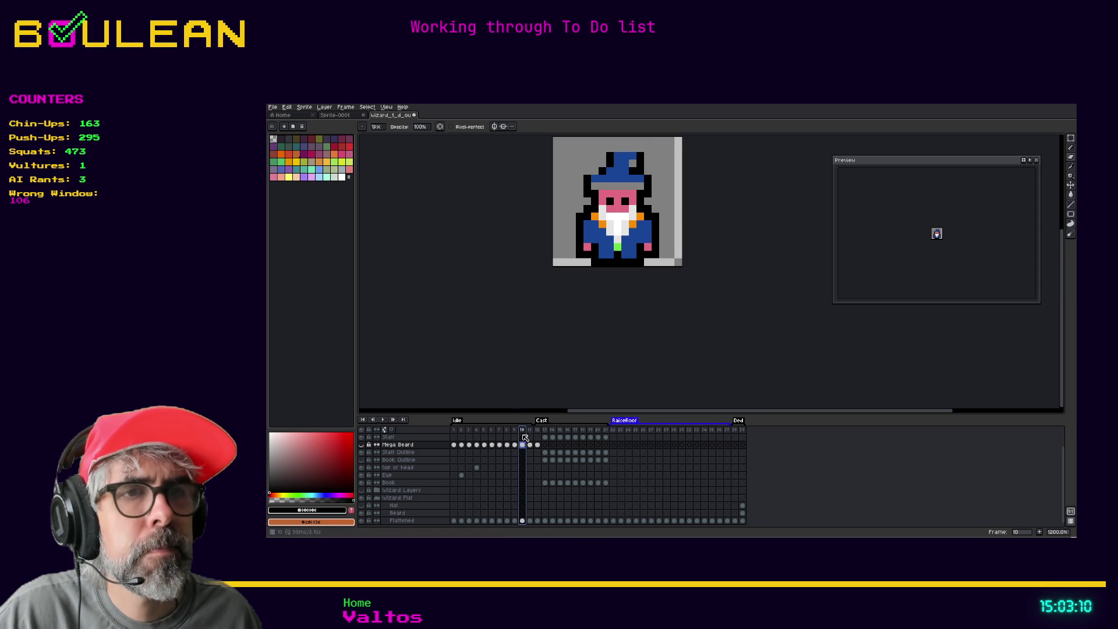
left_click(523, 444)
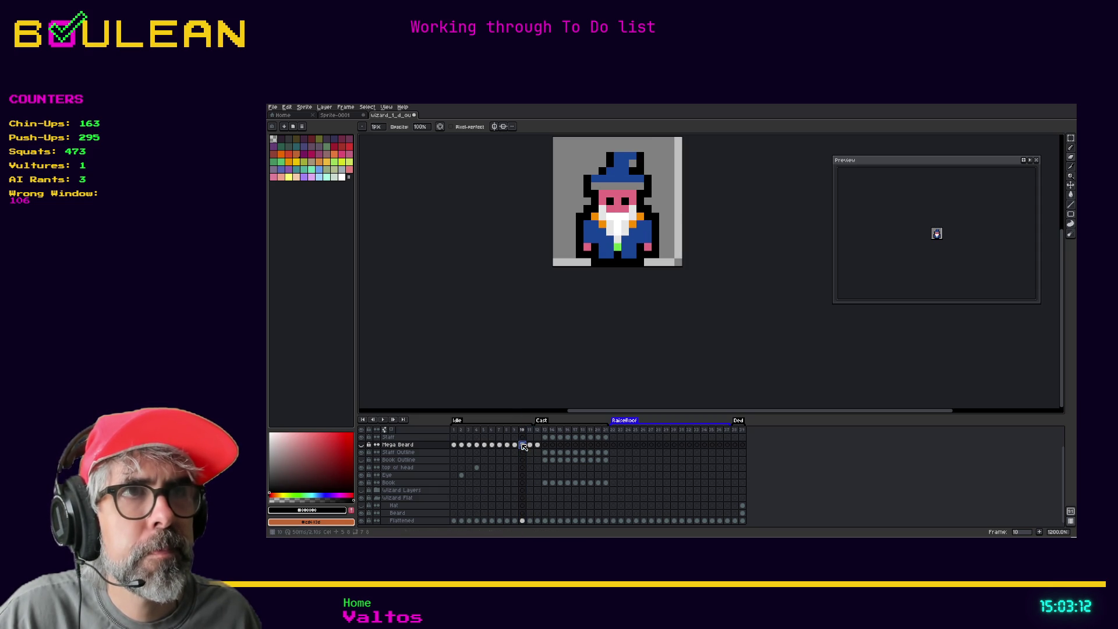
key("i")
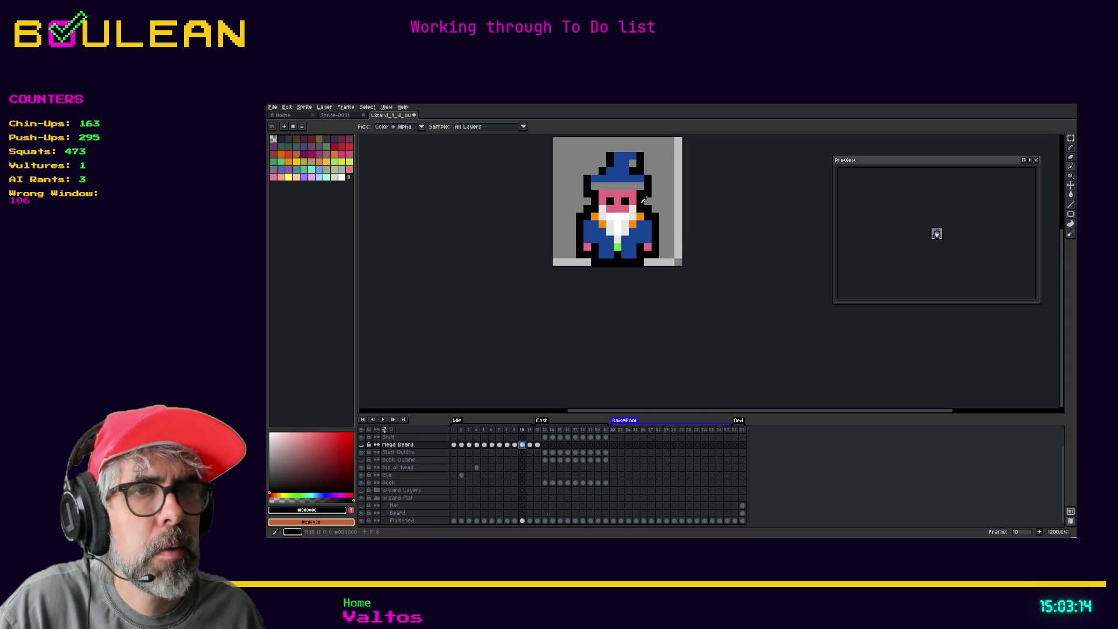
key("b")
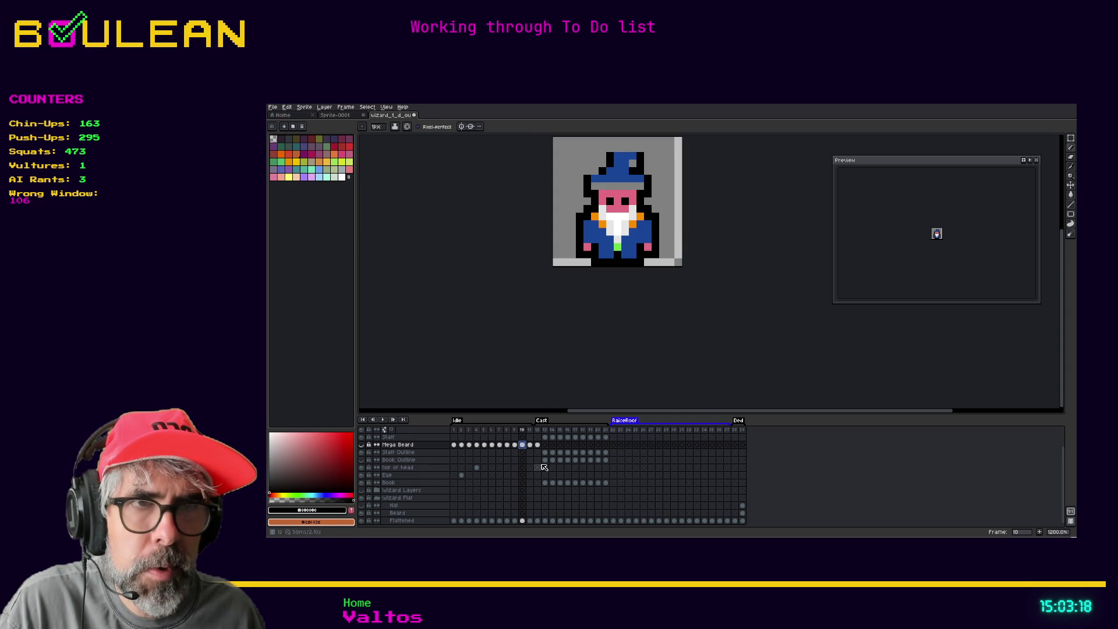
Step: On the Flattened layer, draw black outline pixels along the hat top
left_click(521, 520)
key("i")
key("b")
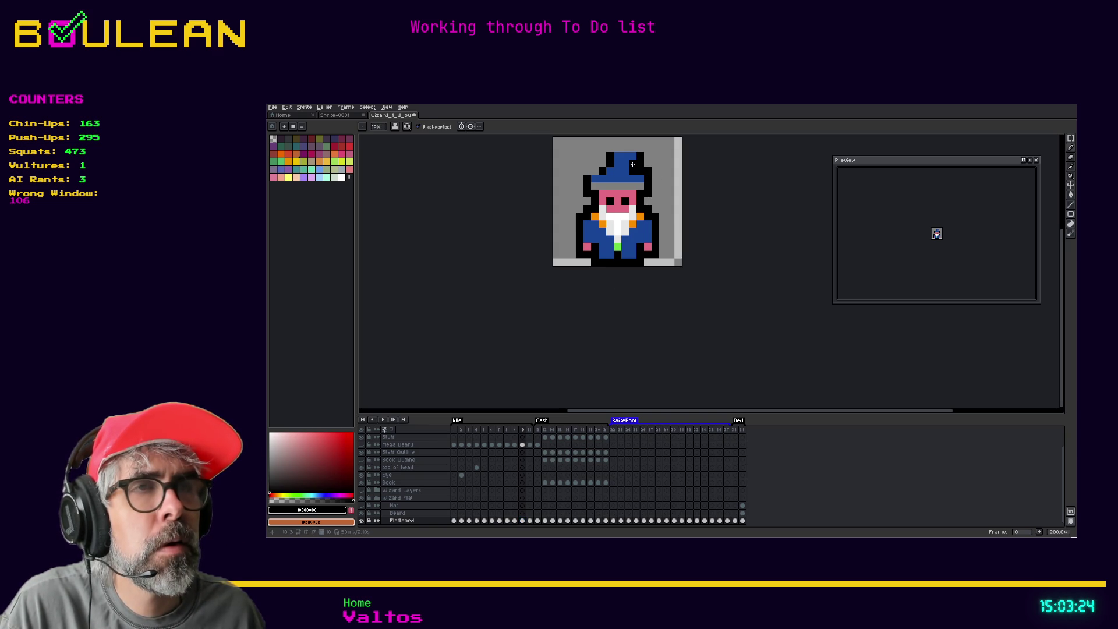
left_click_drag(614, 147, 631, 147)
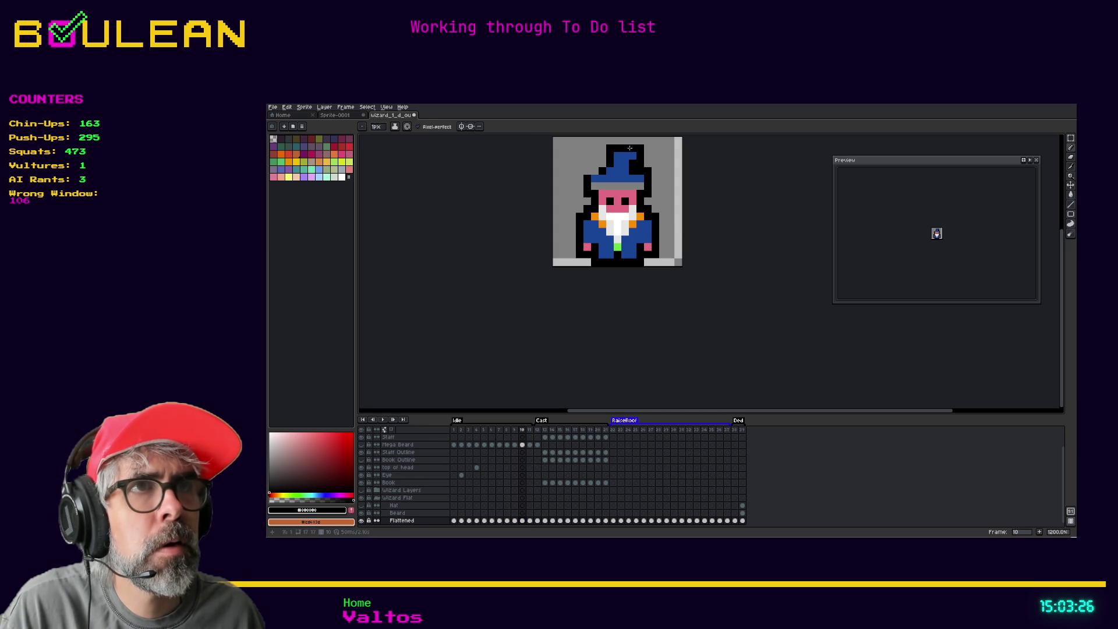
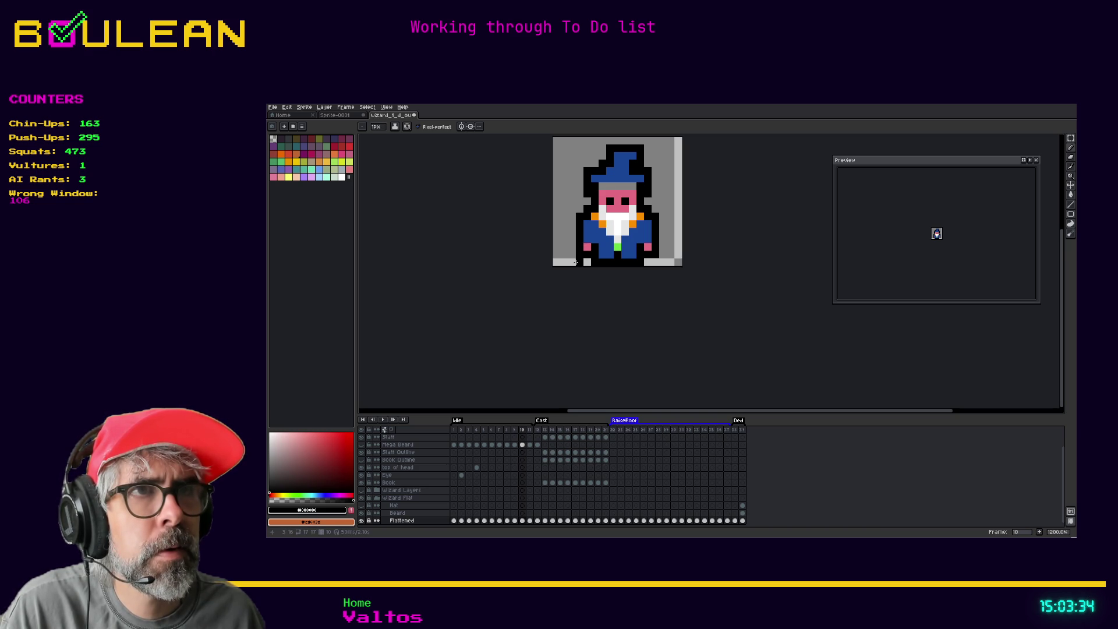
Step: Draw a second white pixel beside the existing one near the hat brim on frame 10
left_click(610, 216, "alt")
left_click_drag(602, 185, 607, 184)
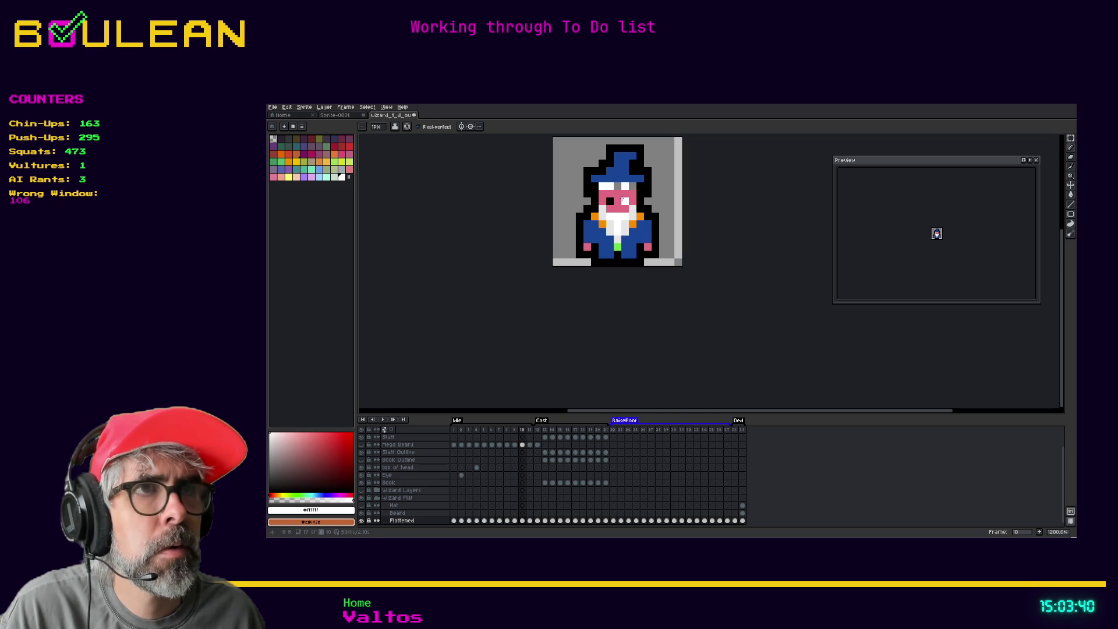
left_click(617, 187, "alt")
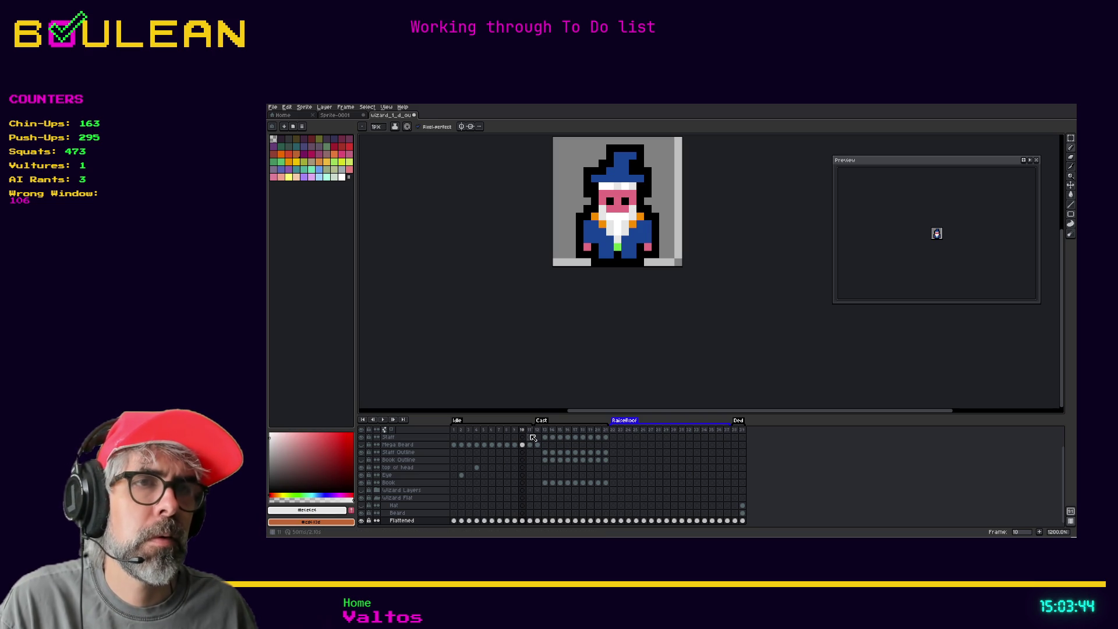
Step: Flip between frames 9 and 10 to compare the new pixel, ending on frame 10
key("Left")
key("Right")
key("Left")
key("Right")
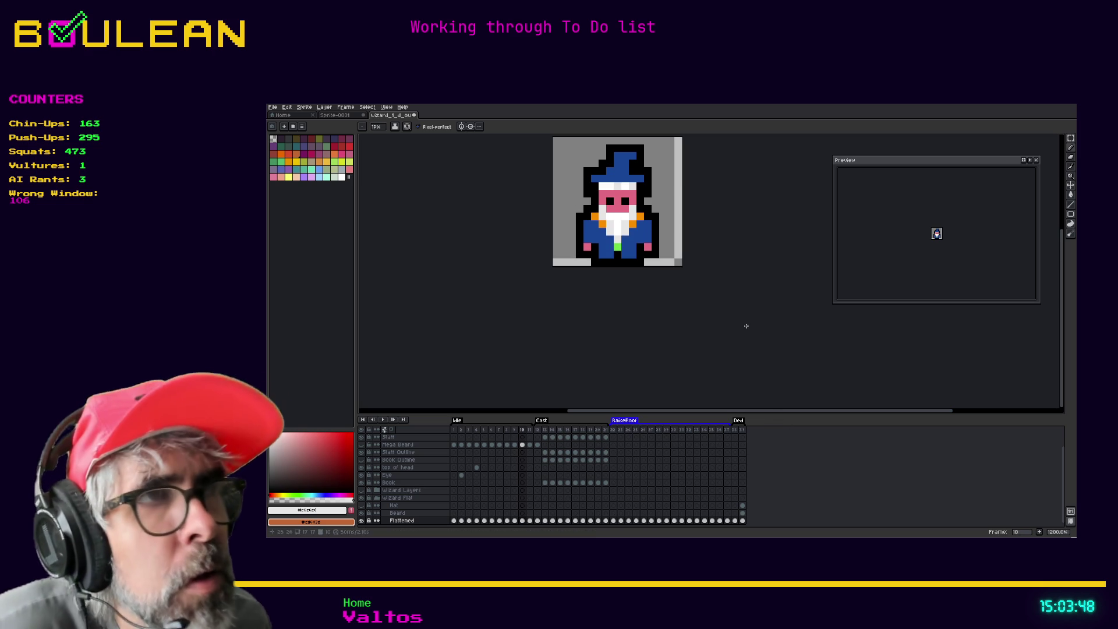
key("Left")
key("Right")
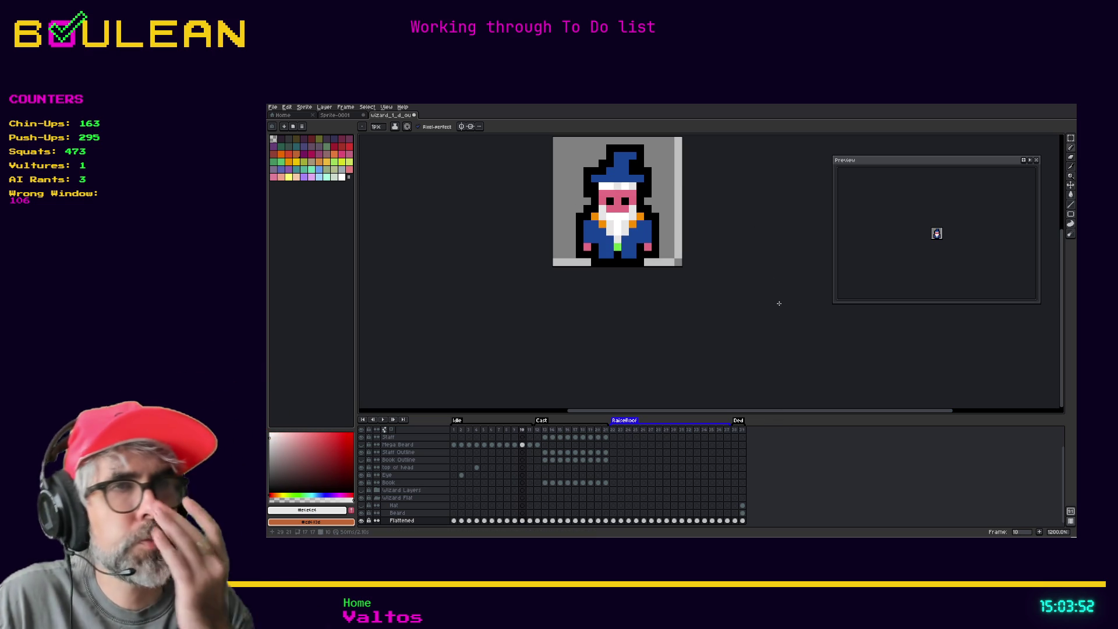
key("Left")
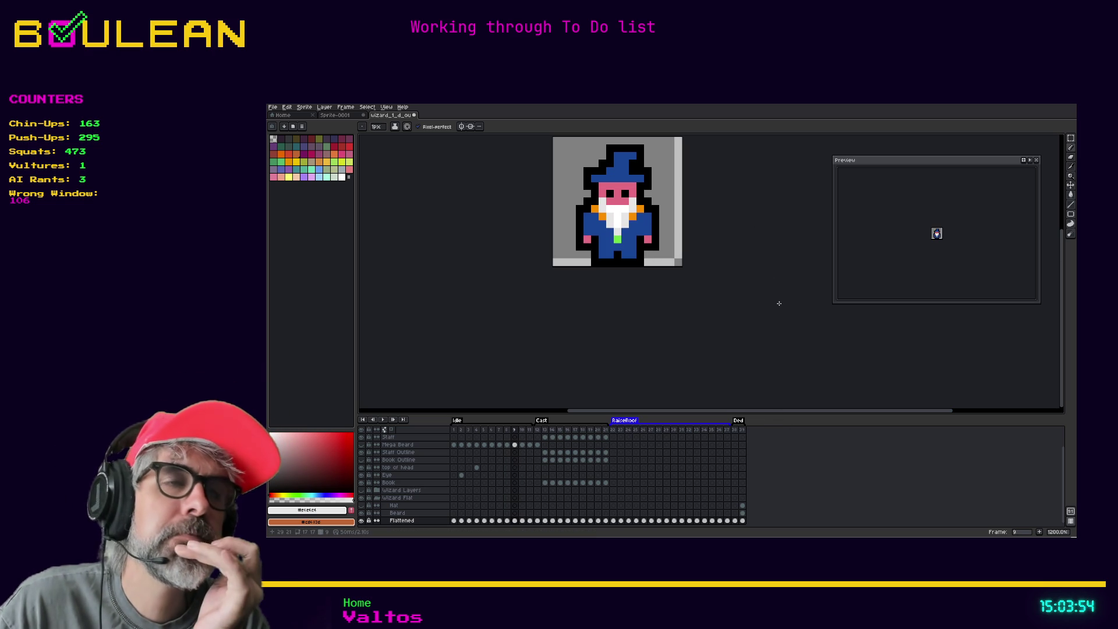
key("period")
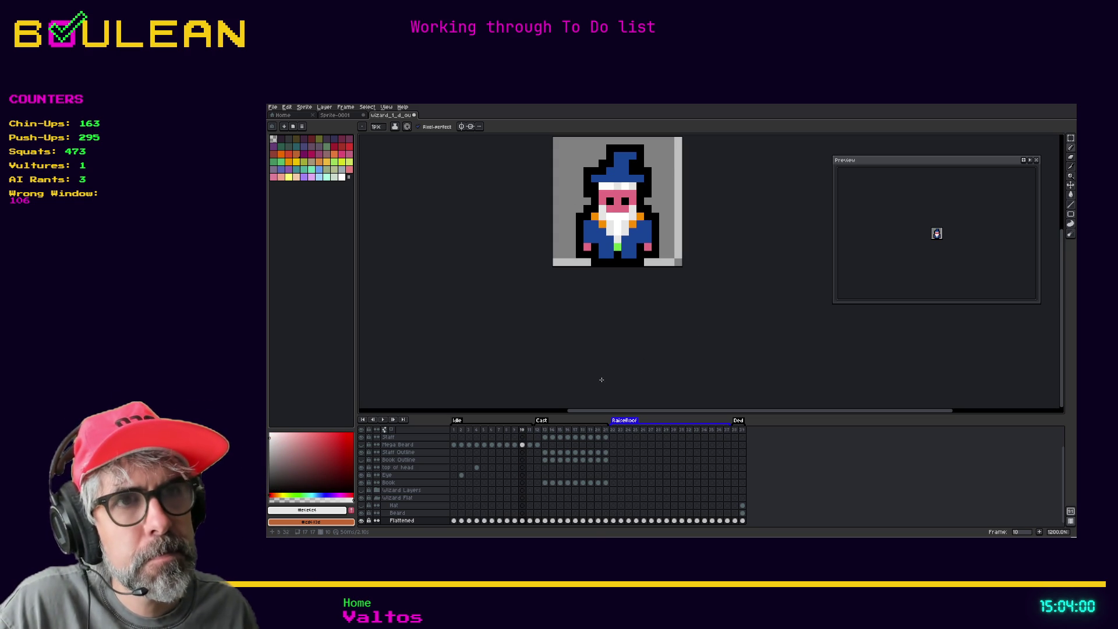
right_click(523, 433)
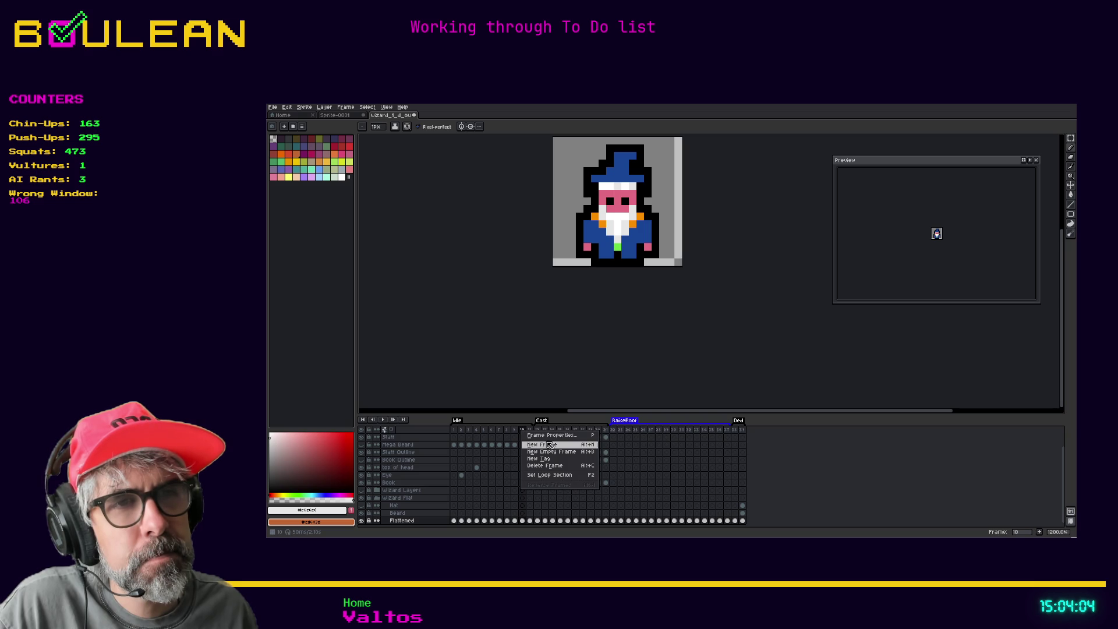
Step: Duplicate frame 10 right after itself and remove the surplus duplicated frame
key("Escape")
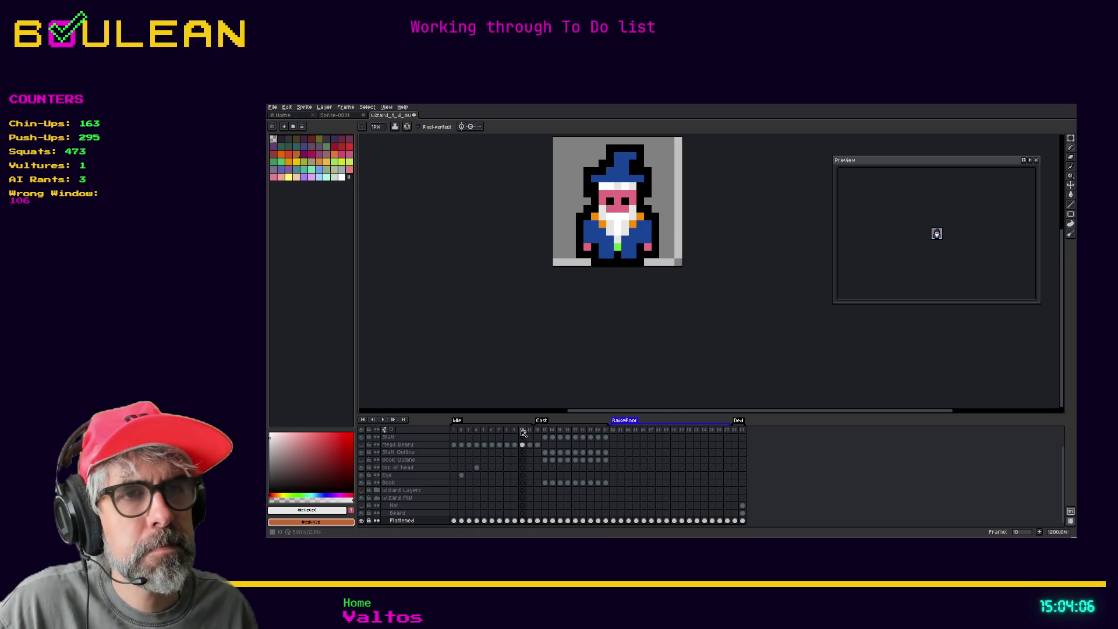
left_click(523, 429)
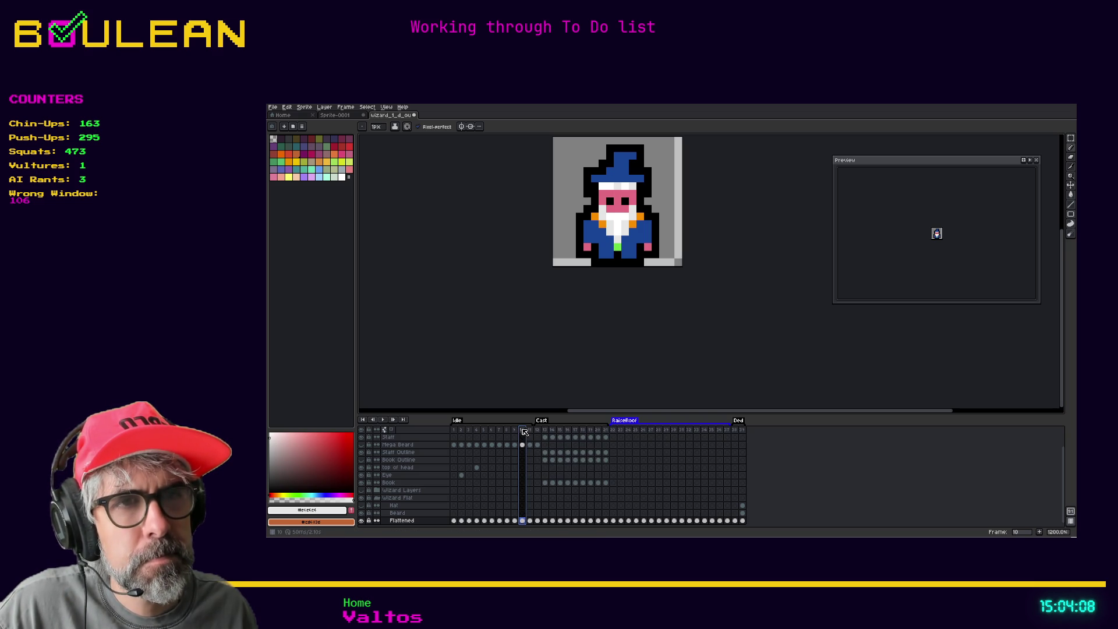
left_click_drag(527, 431, 528, 432)
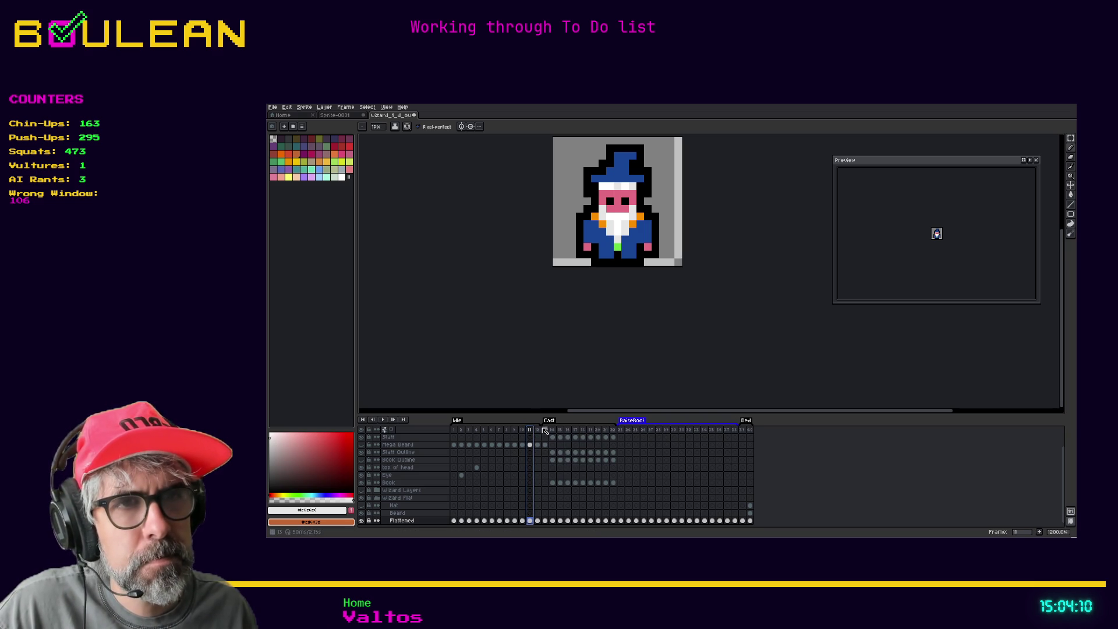
key("Left")
key("Right")
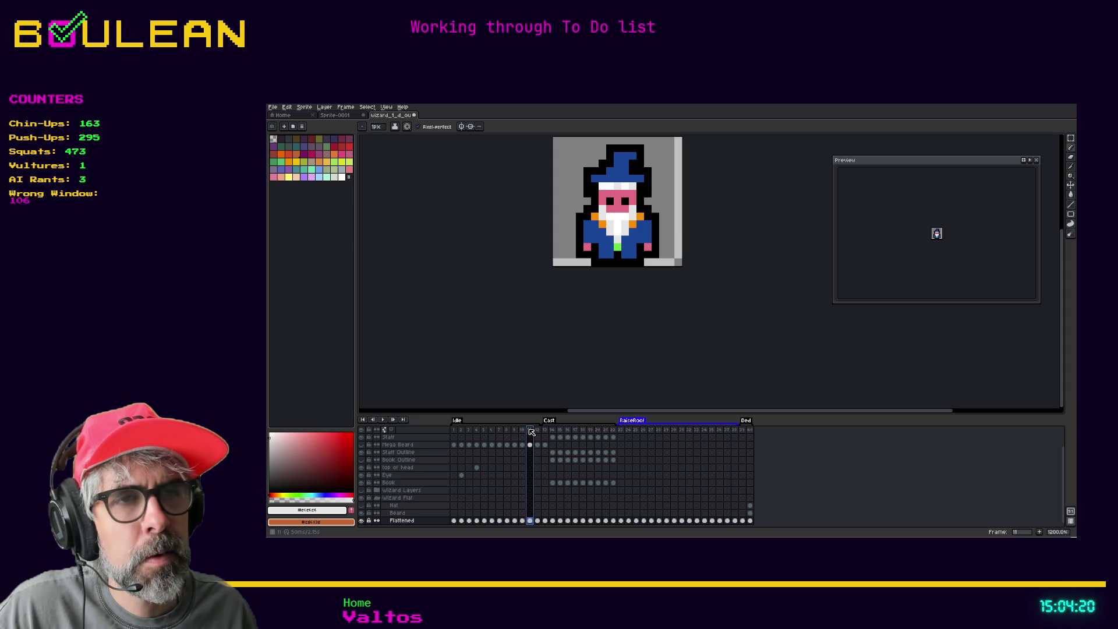
key("alt+c")
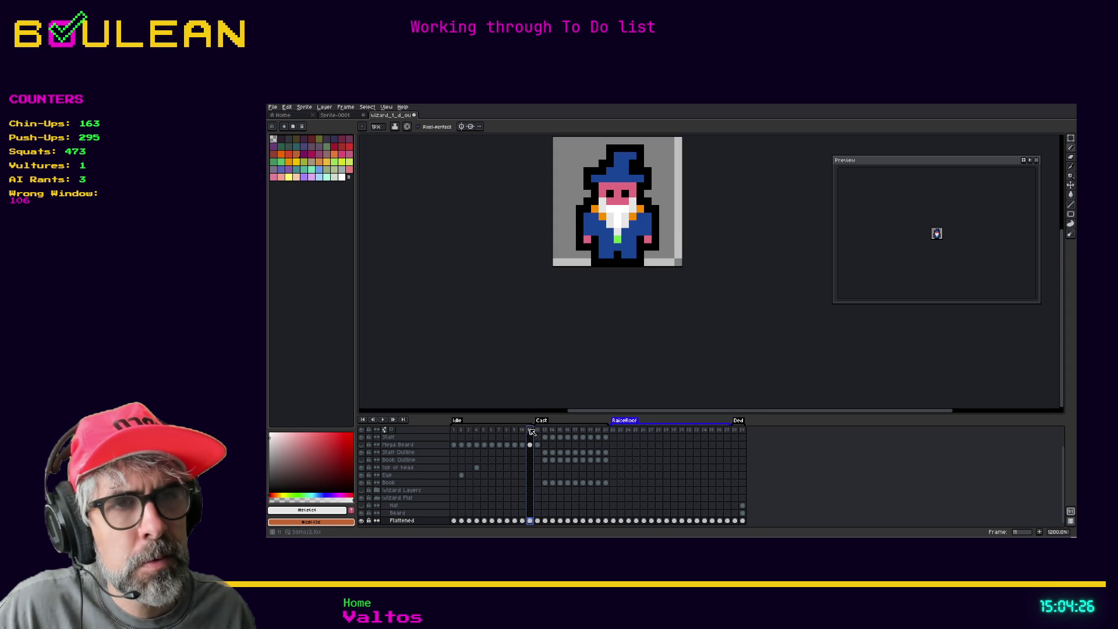
Step: Insert a new frame after frame 11
right_click(531, 431)
key("Escape")
left_click(533, 434)
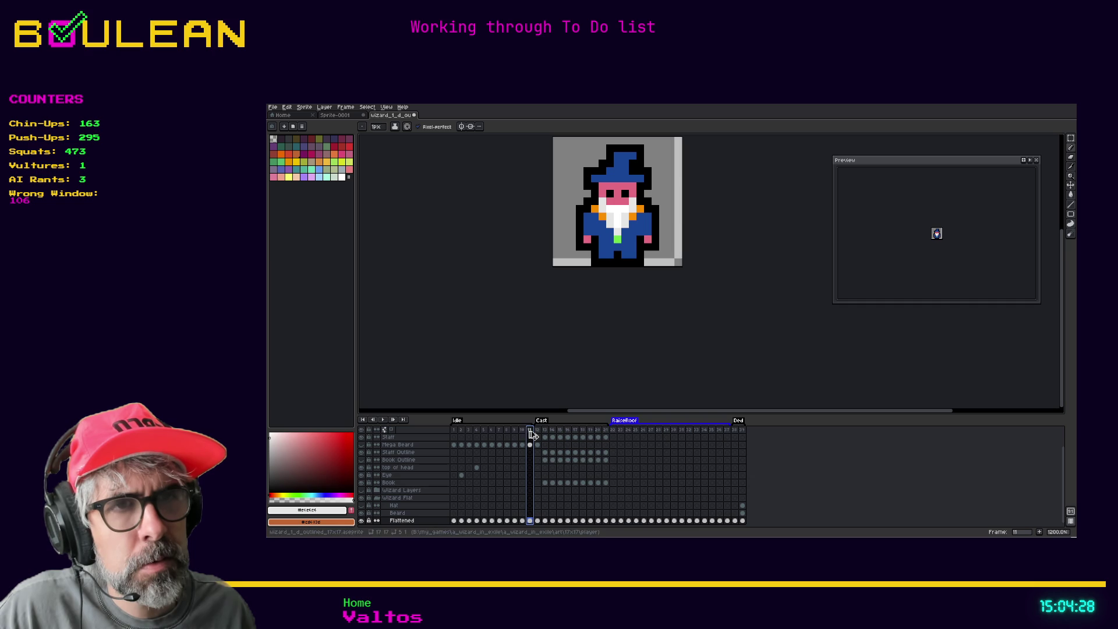
key("alt+n")
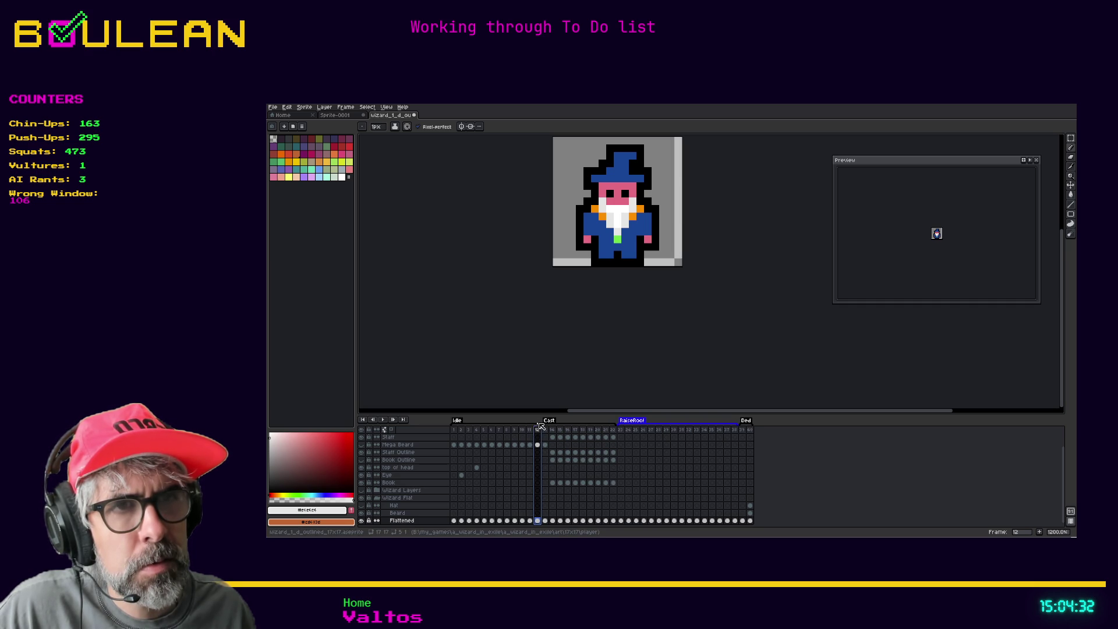
Step: Compare frames 10 and 11, then copy frame 10 in after itself again
left_click(529, 431)
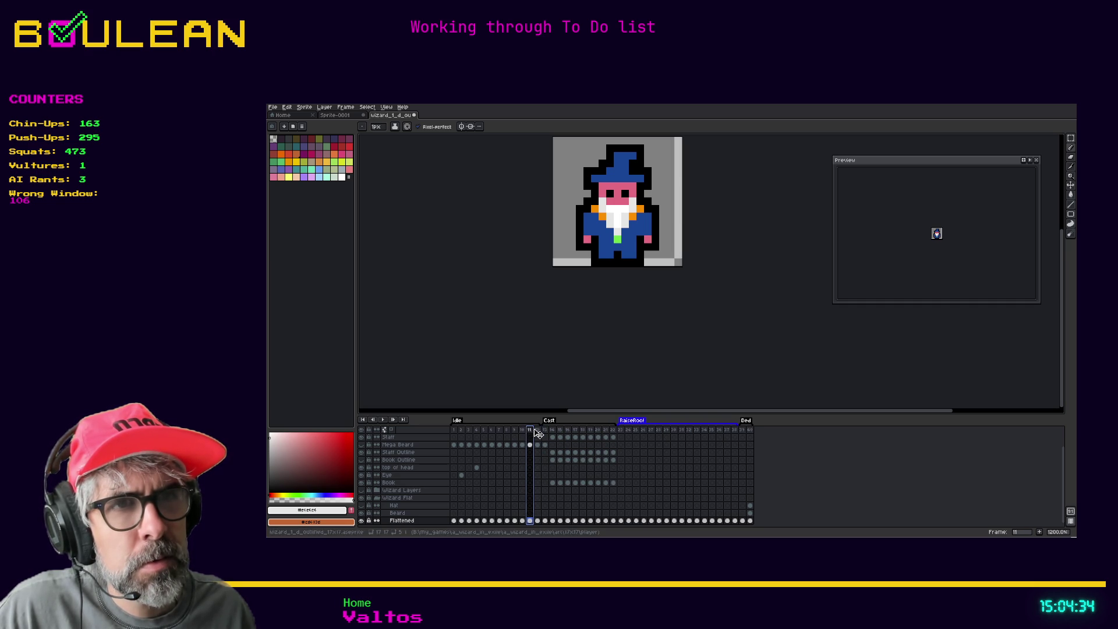
left_click(526, 430)
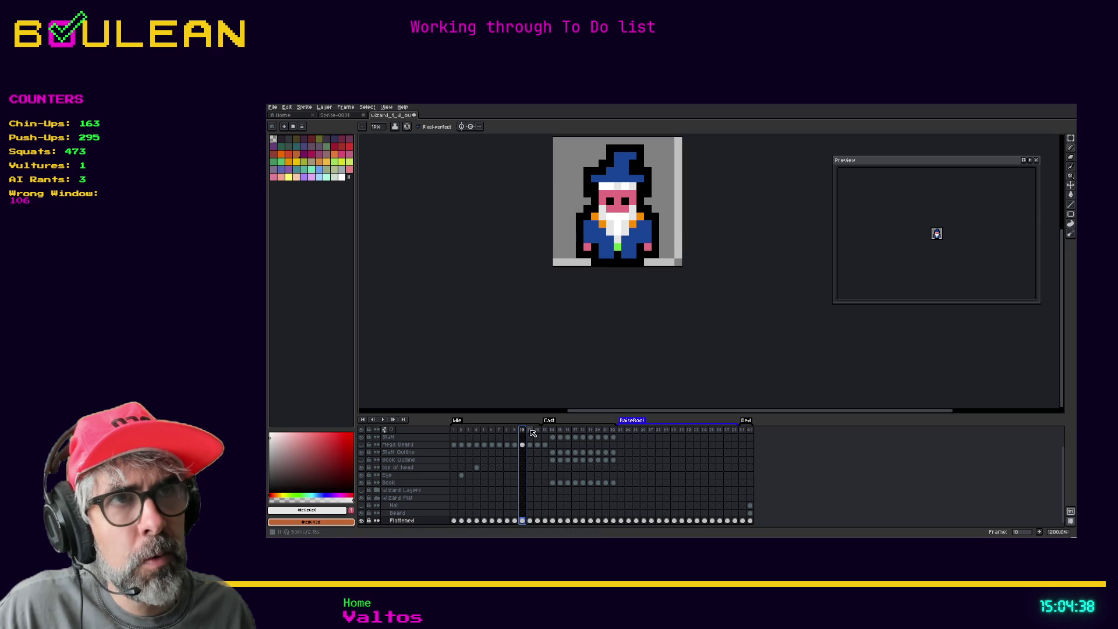
left_click(530, 431)
left_click(523, 430)
left_click_drag(525, 431, 531, 431)
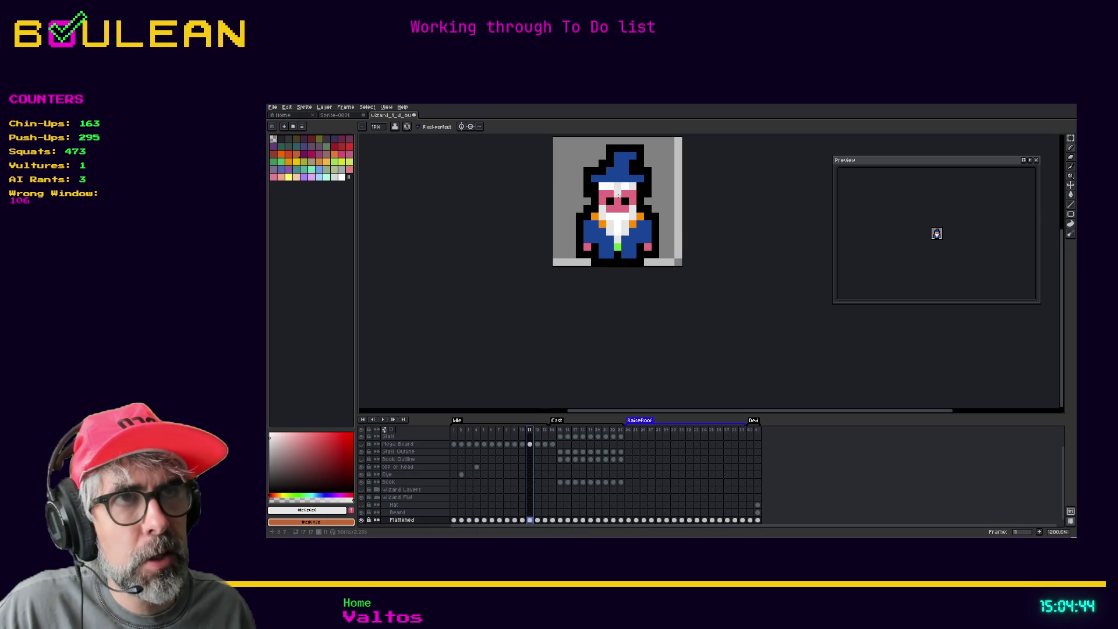
Step: Magic-wand select the blue hat and lower it by one pixel
key("w")
left_click(622, 167)
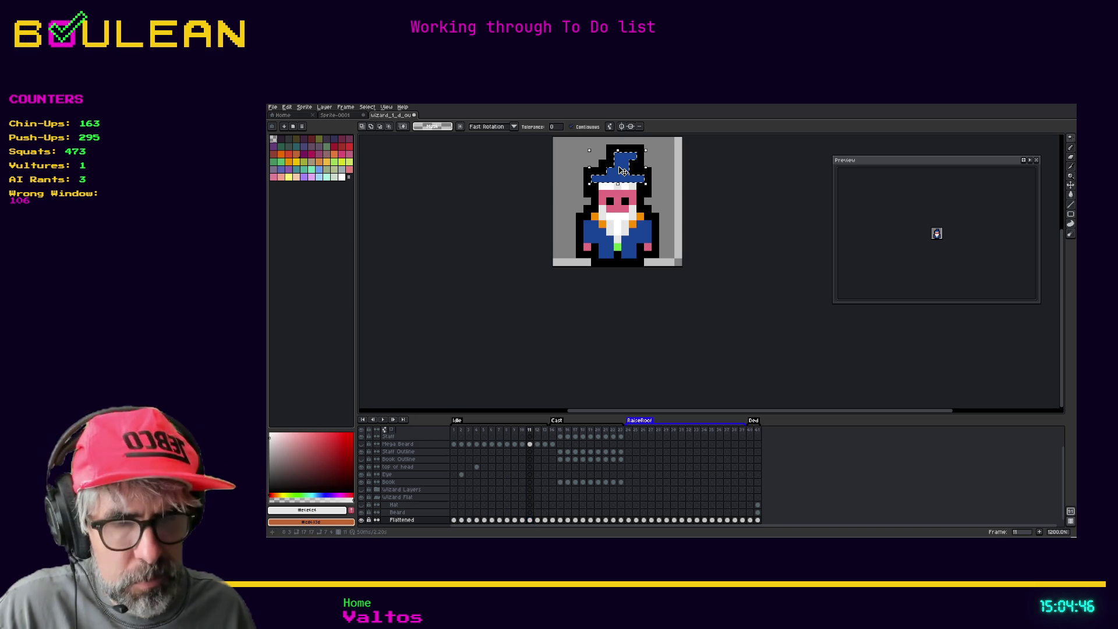
key("Down")
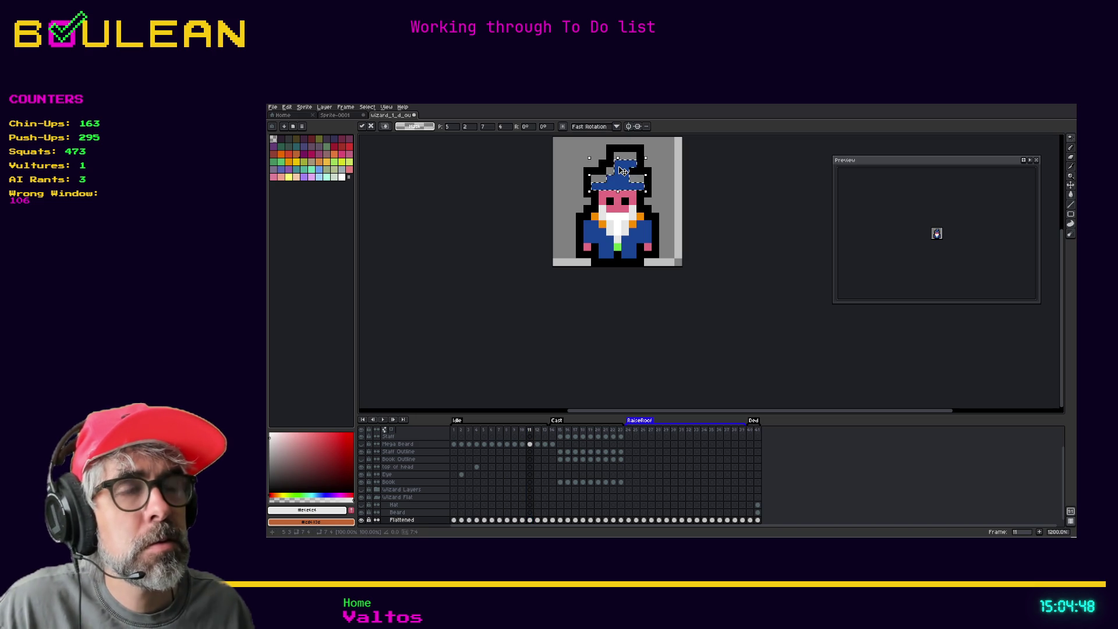
key("Return")
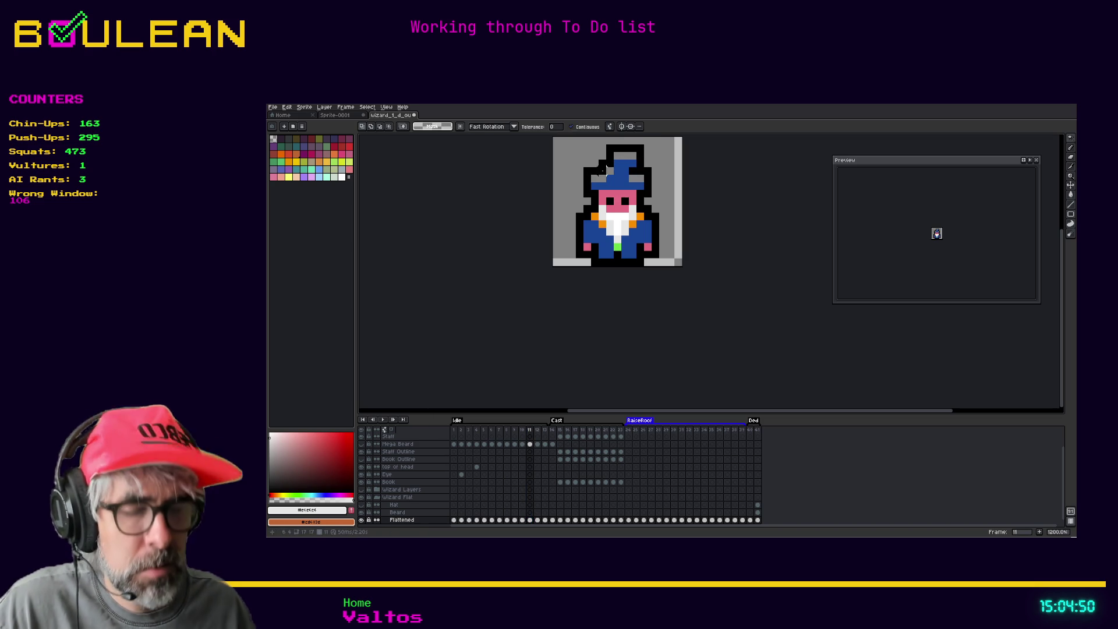
Step: Repaint the old hat top grey, draw a black outline on the new top, erase the stray pixel
key("b")
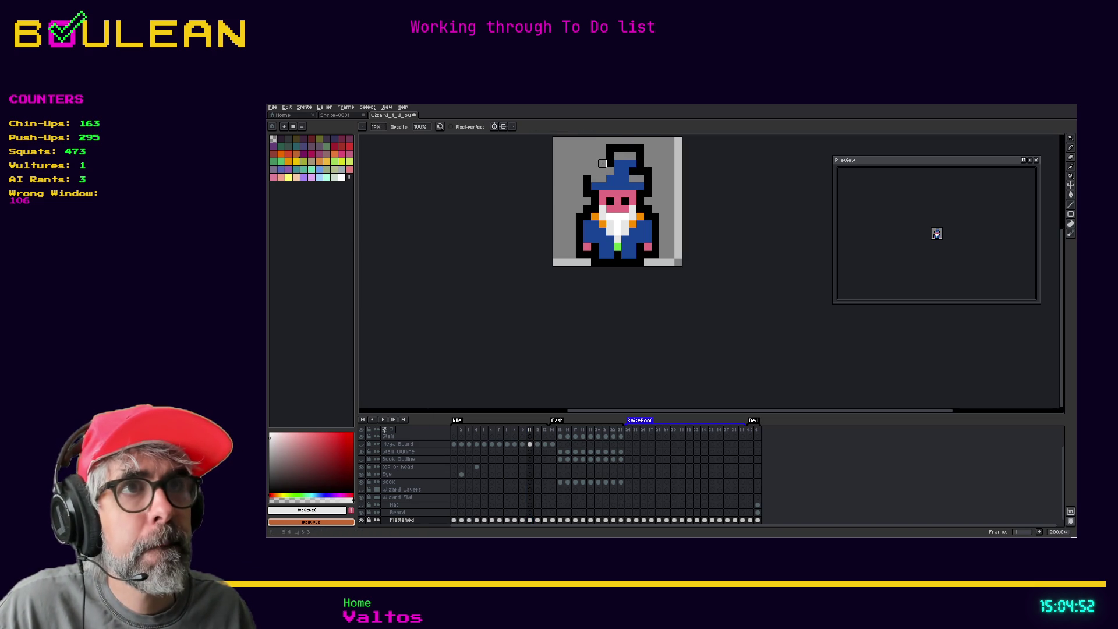
left_click_drag(610, 163, 632, 148)
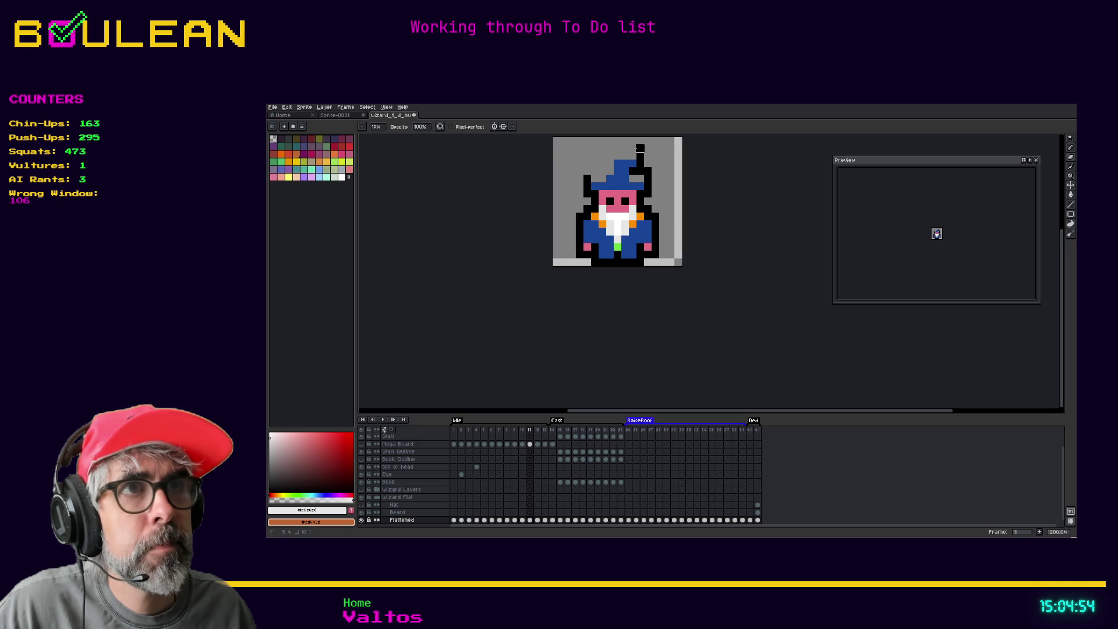
key("i")
left_click(641, 150)
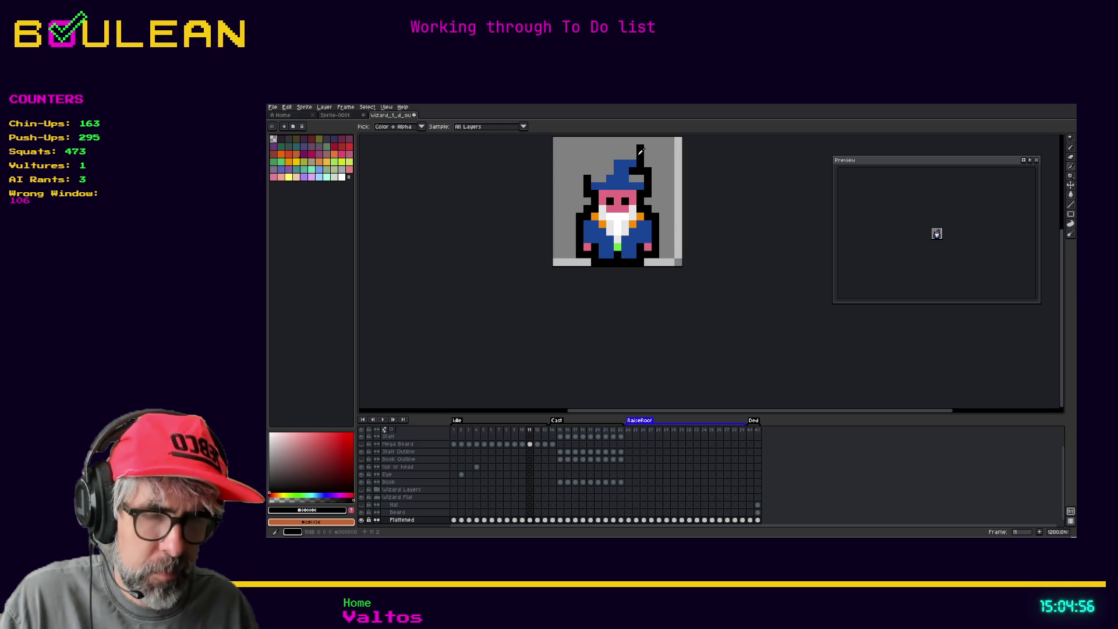
key("b")
mouse_move(628, 156)
left_mouse_down()
mouse_move(608, 156)
mouse_move(591, 176)
mouse_move(641, 175)
left_mouse_up()
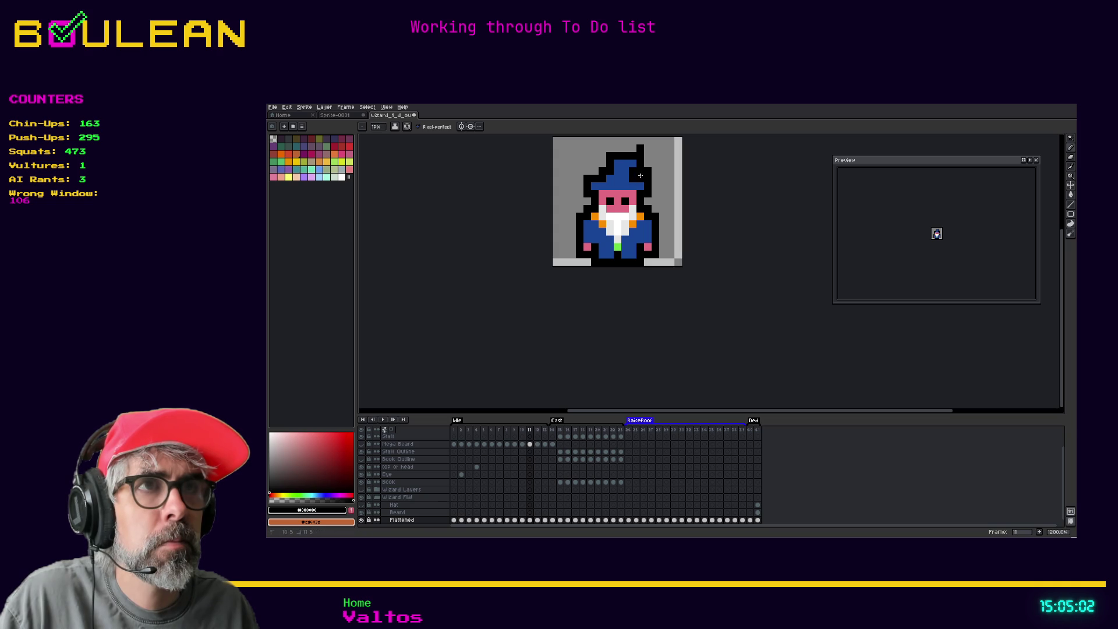
key("e")
left_click(640, 148)
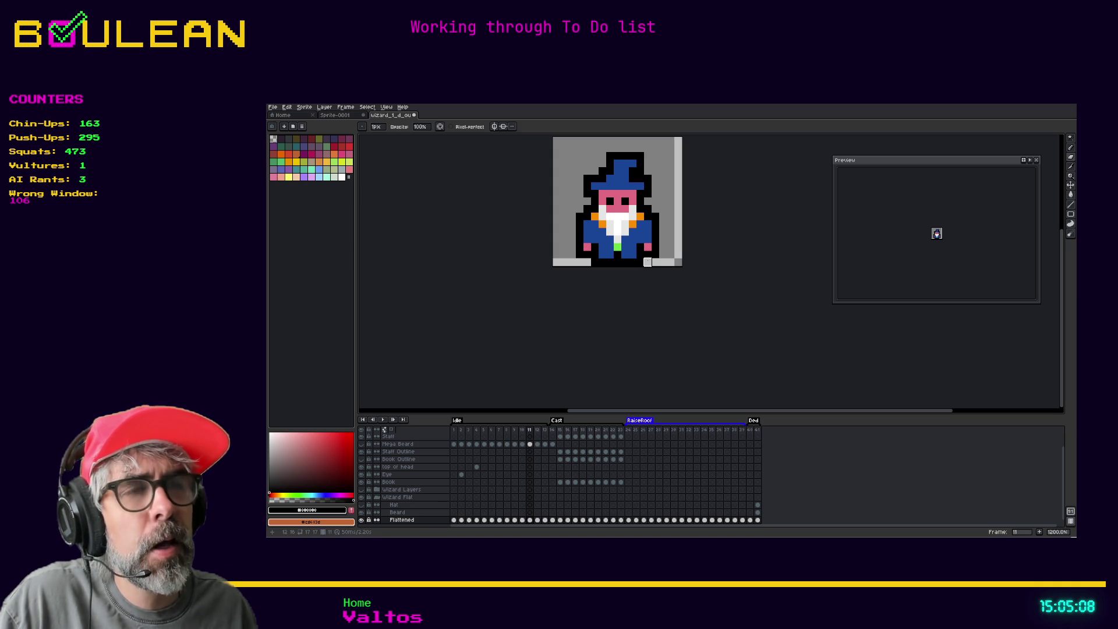
left_click(539, 434)
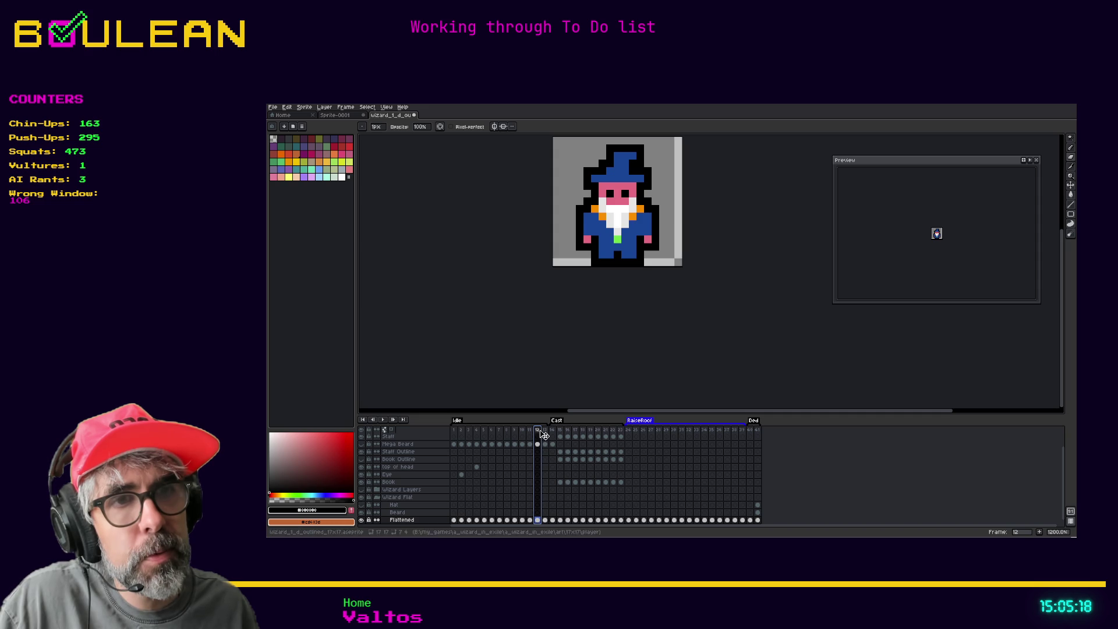
Step: On frame 13, magic-wand select the blue hat and raise it one pixel
left_click(533, 433)
left_click(537, 433)
left_click(546, 431)
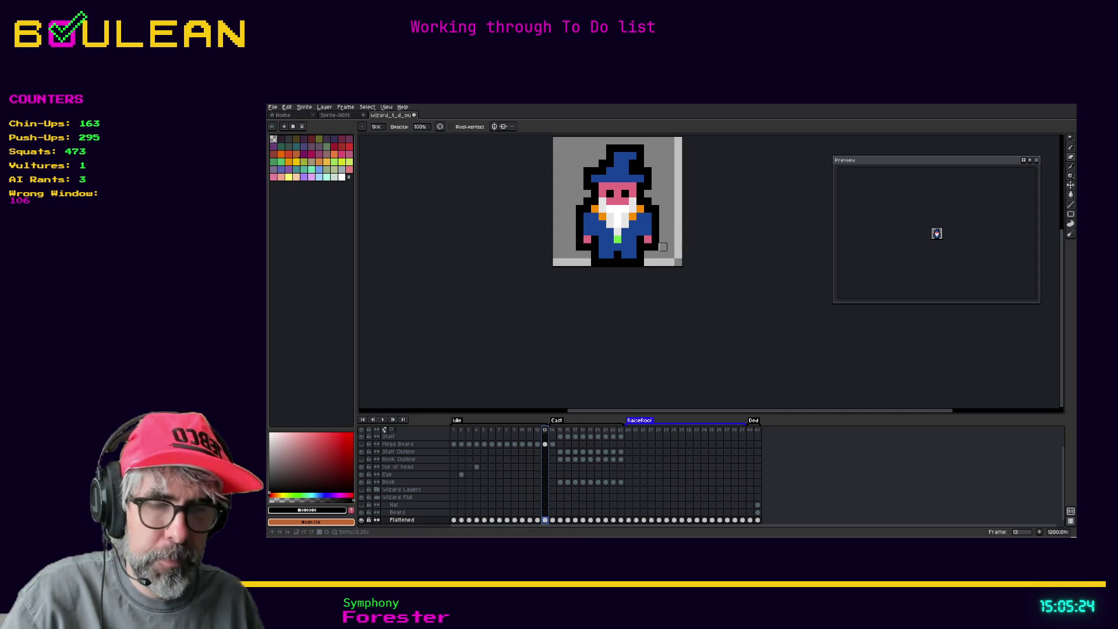
key("w")
left_click(620, 178)
left_click_drag(621, 179, 621, 169)
key("Return")
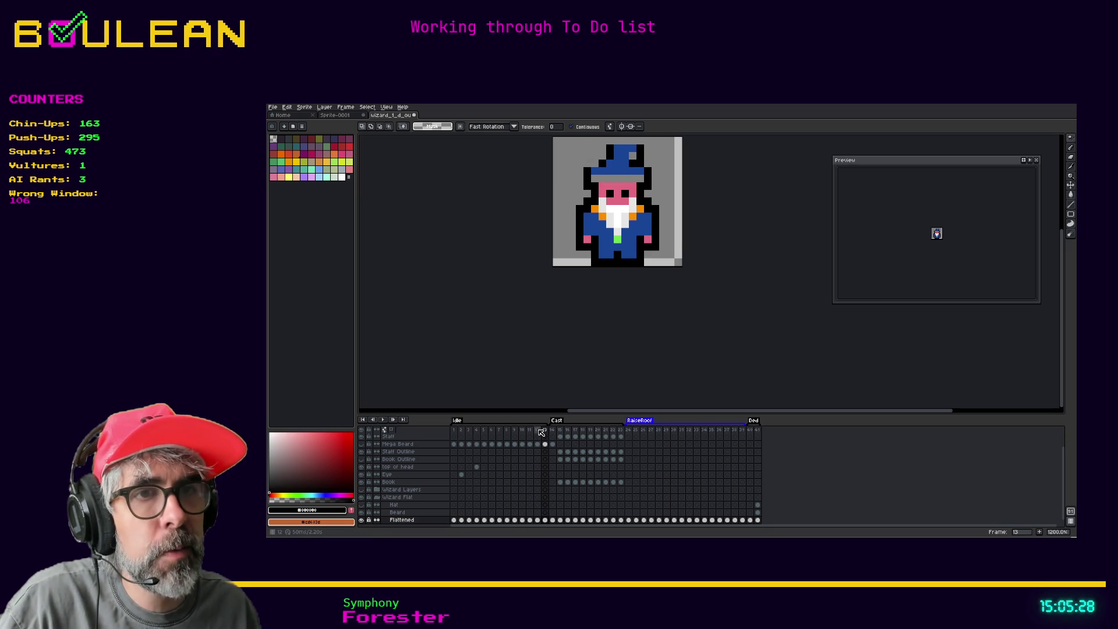
Step: Copy the white band under the hat from frame 10 into frame 13, nudged up one pixel
left_click(539, 430)
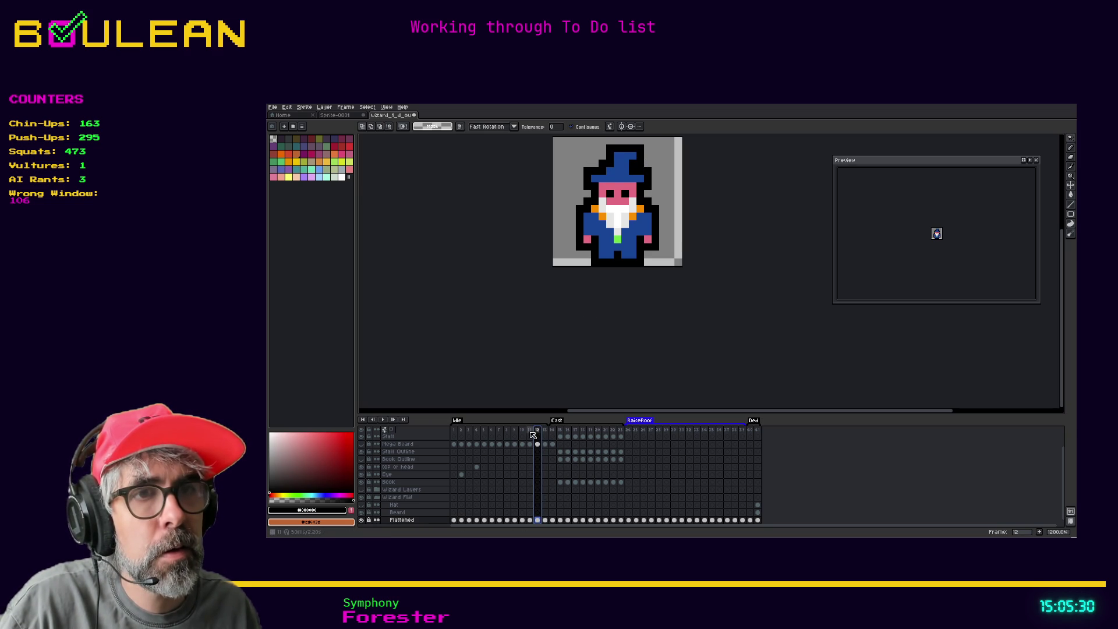
left_click(528, 430)
left_click(521, 431)
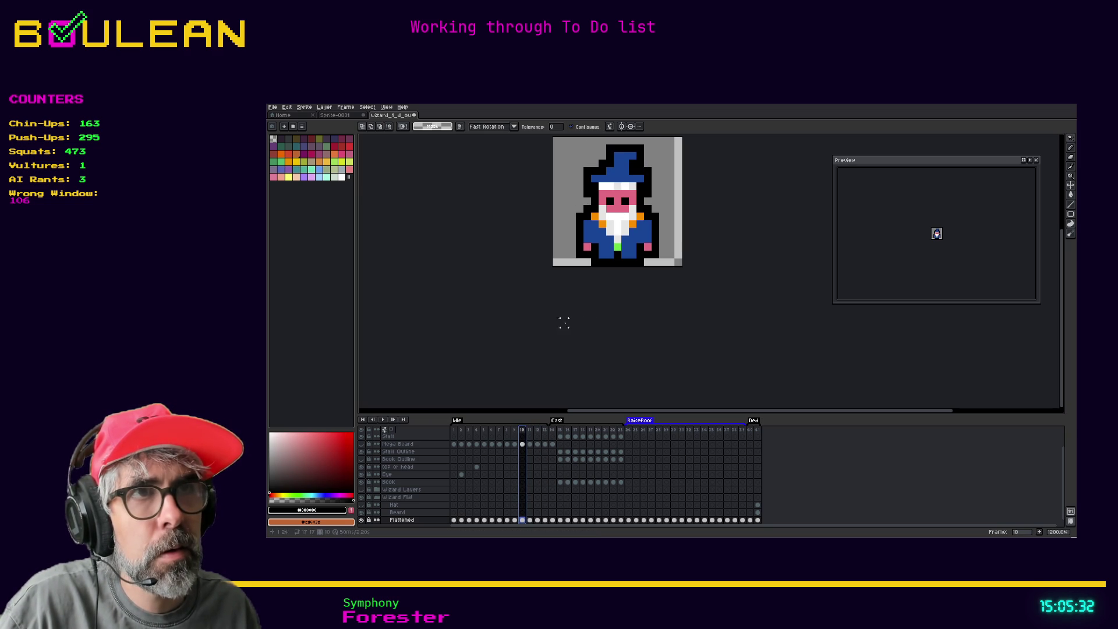
key("m")
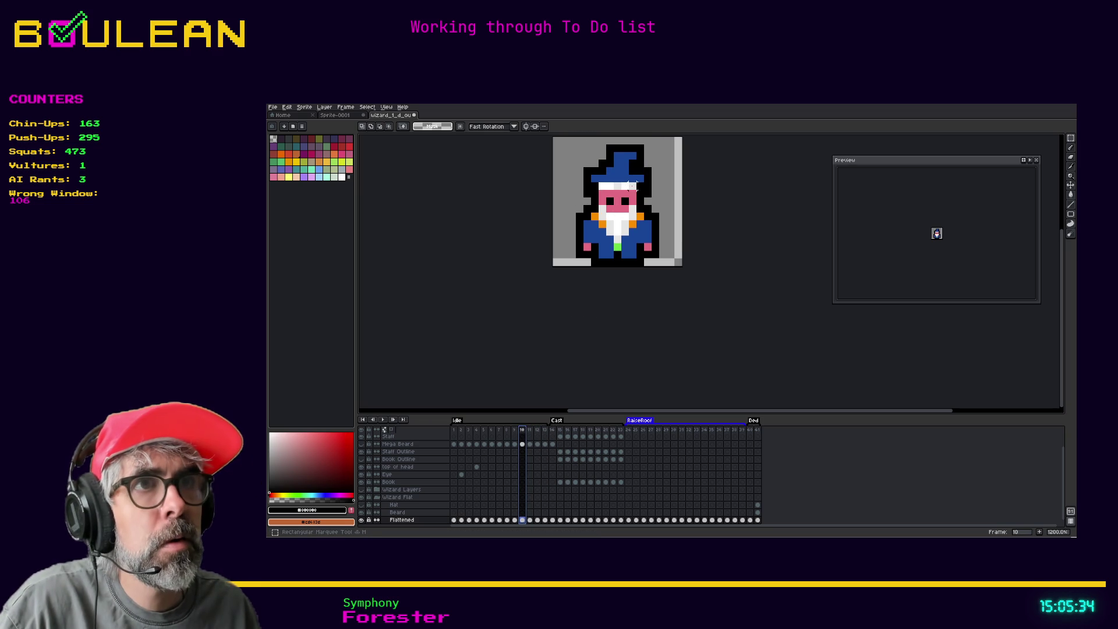
left_click_drag(597, 181, 638, 192)
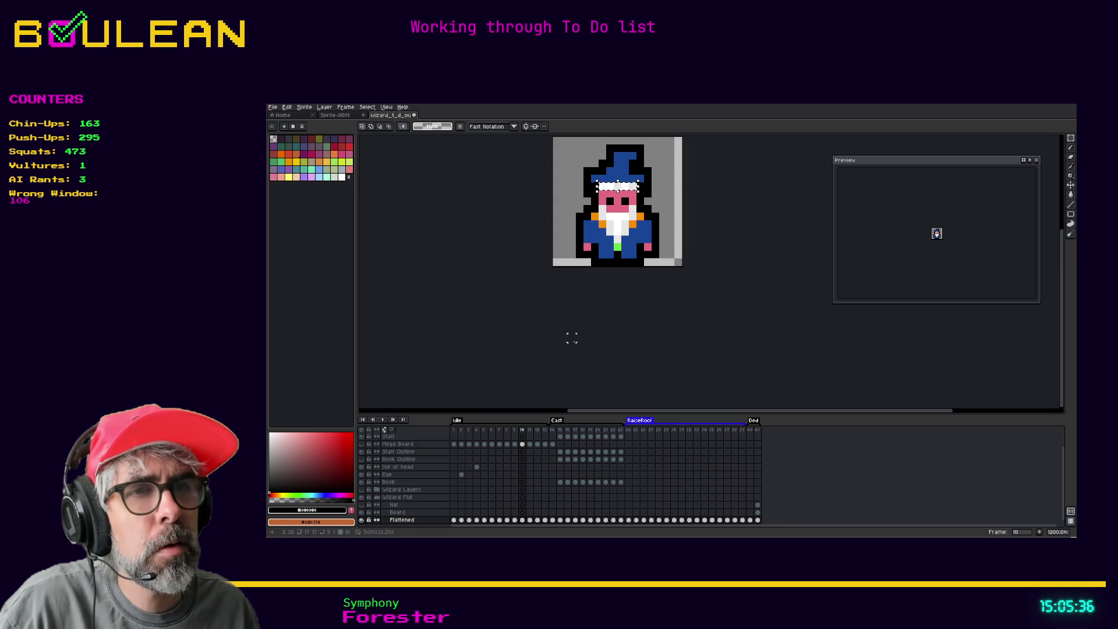
left_click(545, 430)
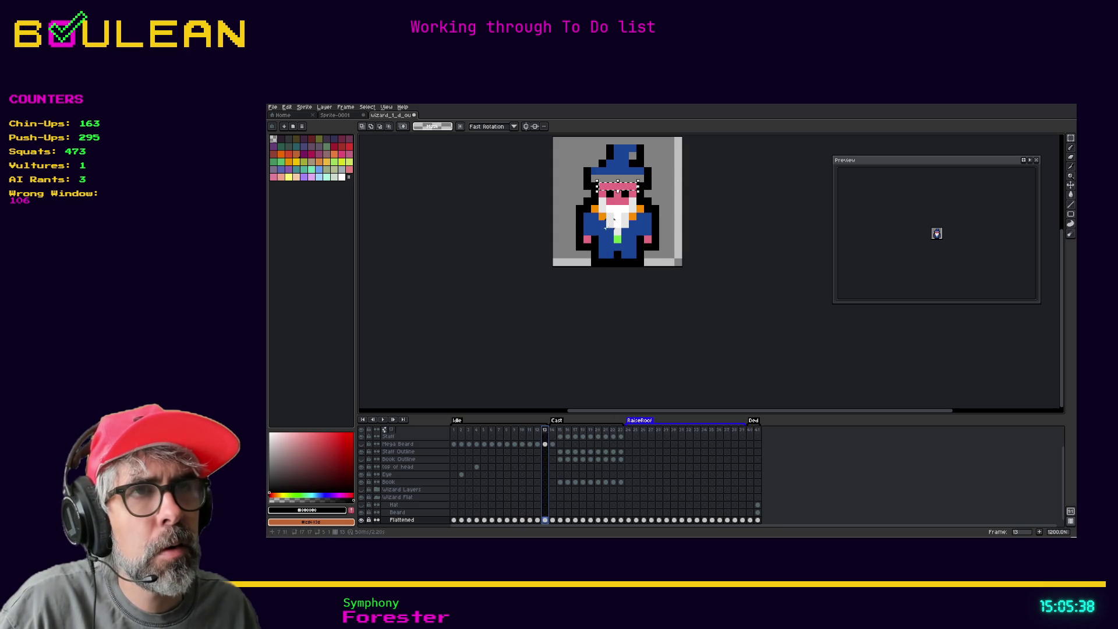
left_click(612, 219)
key("ctrl+v")
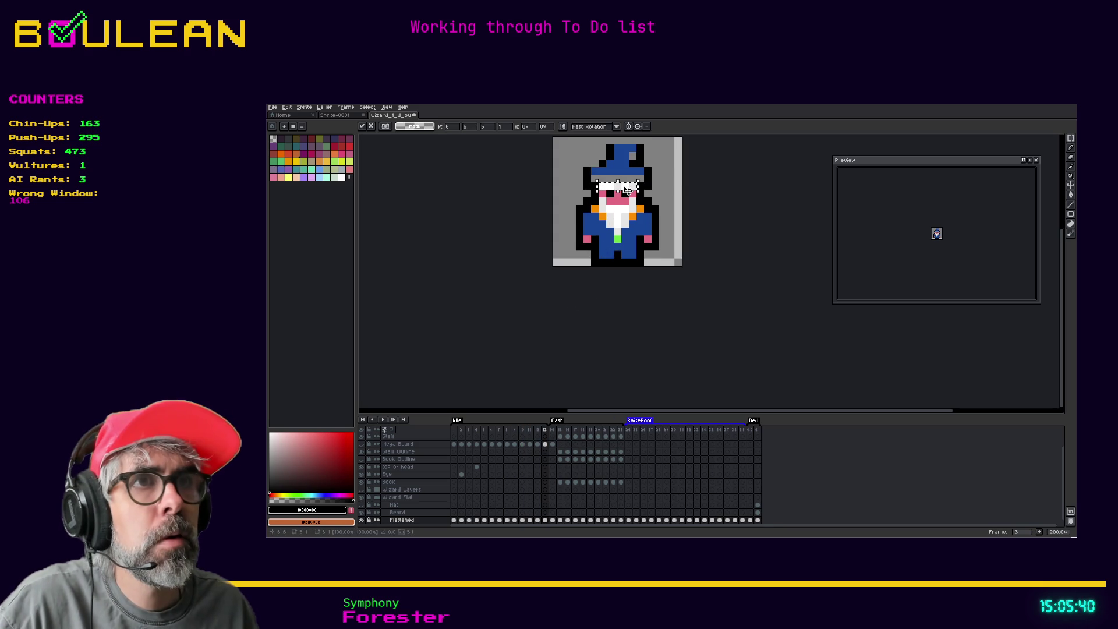
left_click_drag(627, 188, 626, 185)
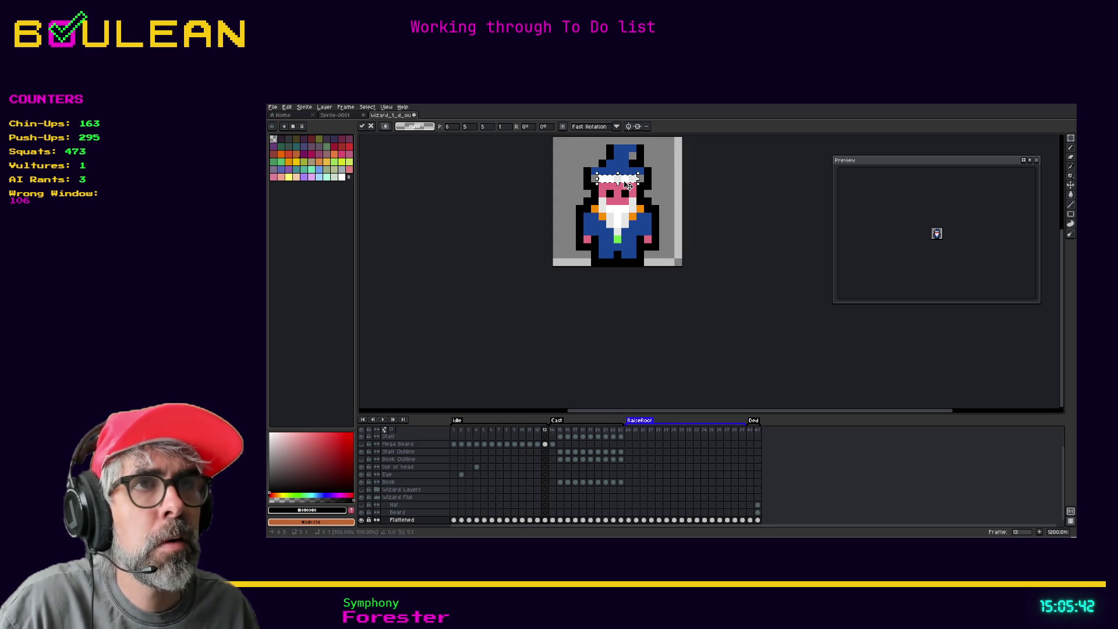
key("Return")
Step: Redraw the dark outline along the hat's top-left edge on frame 13
key("i")
key("b")
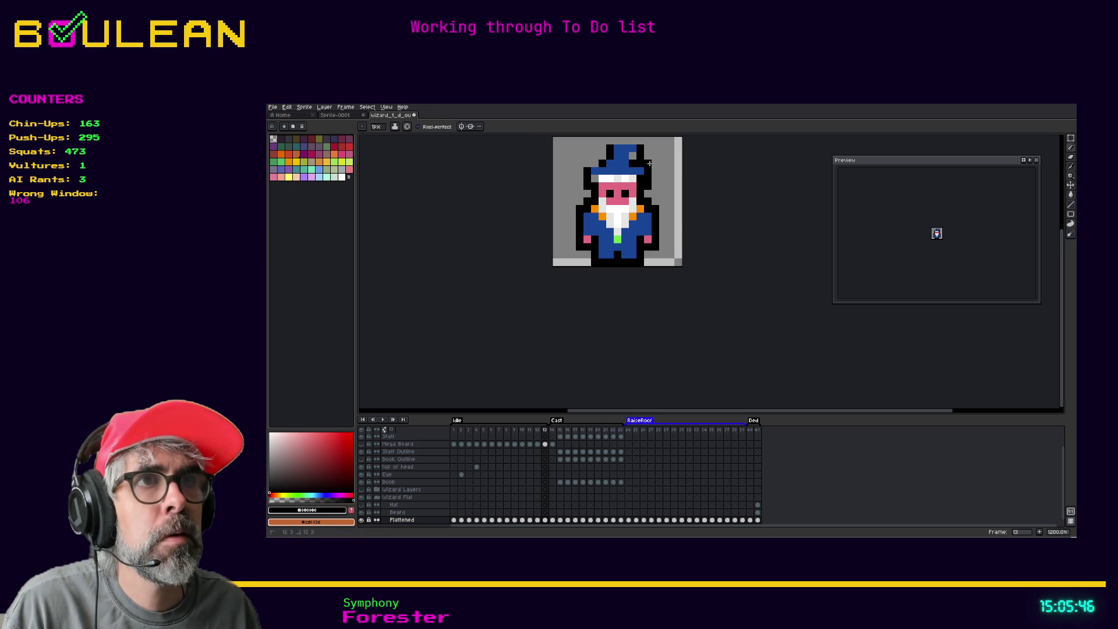
mouse_move(637, 141)
left_mouse_down()
mouse_move(615, 141)
mouse_move(588, 164)
left_mouse_up()
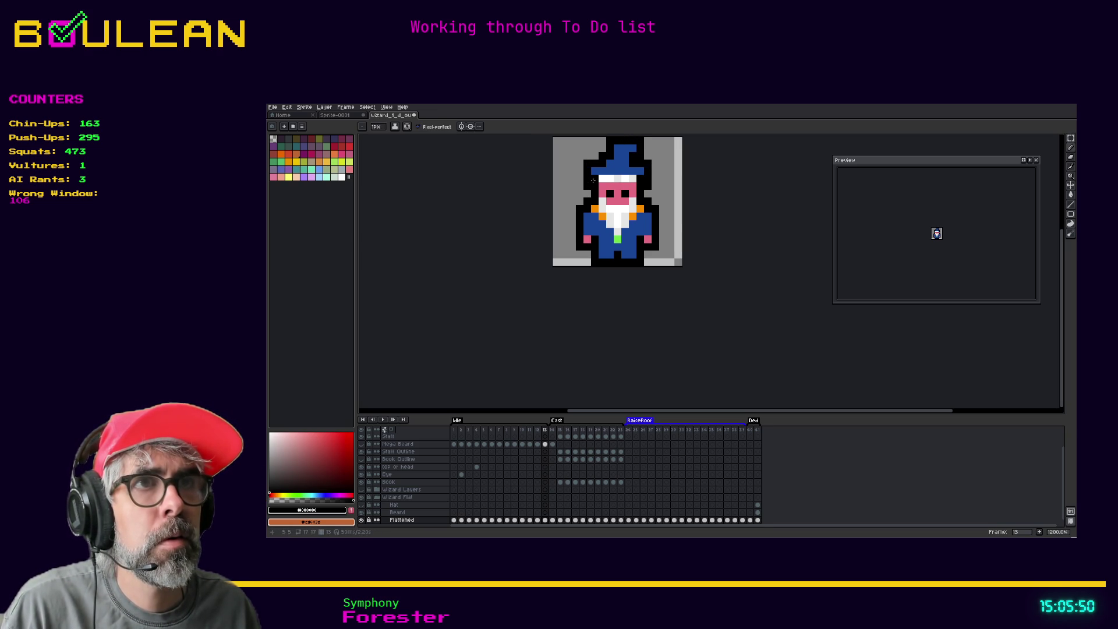
left_click(538, 430)
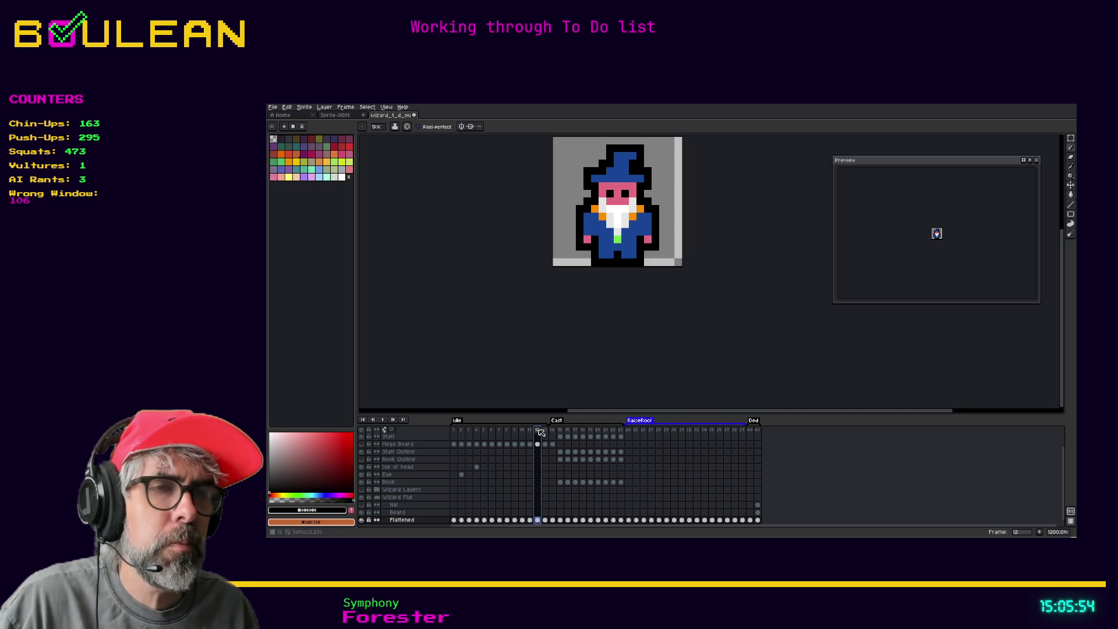
left_click(545, 432)
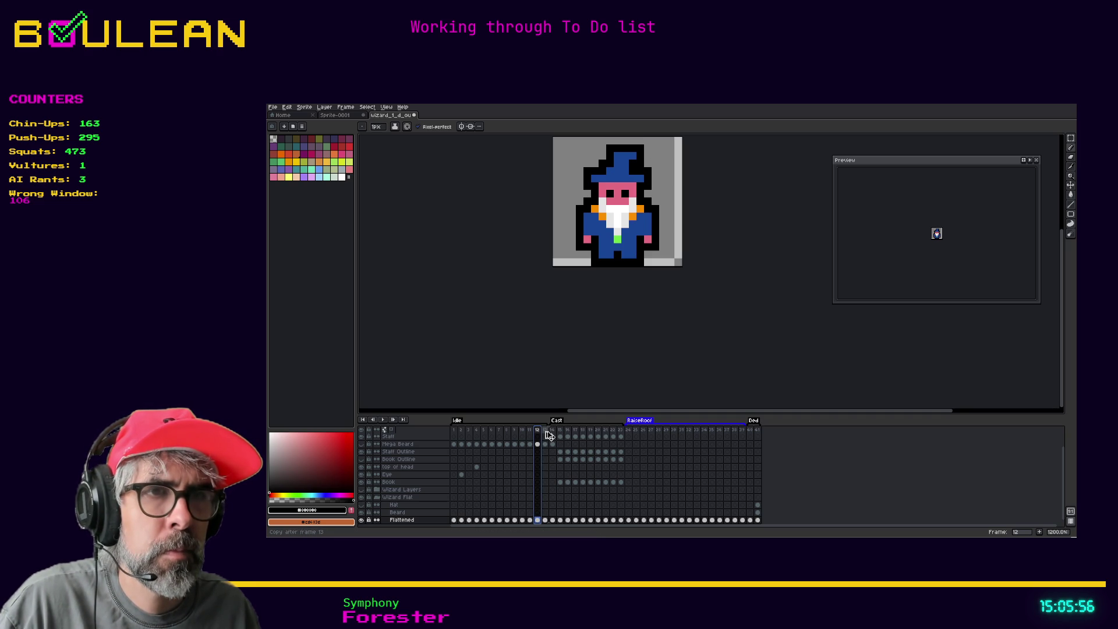
Step: Duplicate frame 13 as new frame 14 and step through frames 10–14 to compare the hat
key("alt+n")
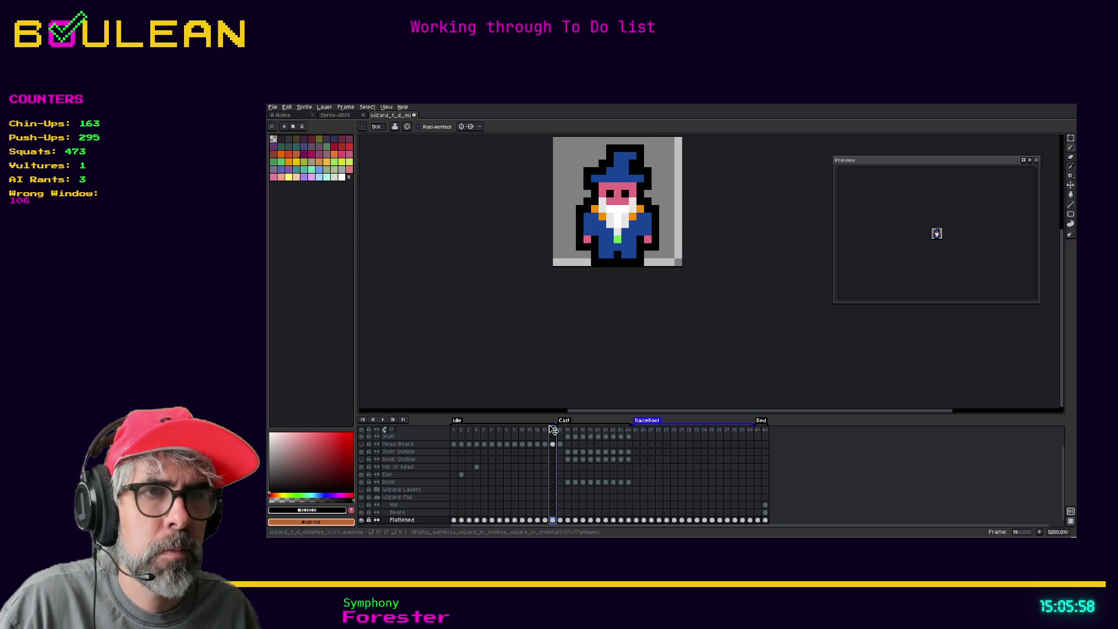
left_click(544, 432)
left_click(538, 434)
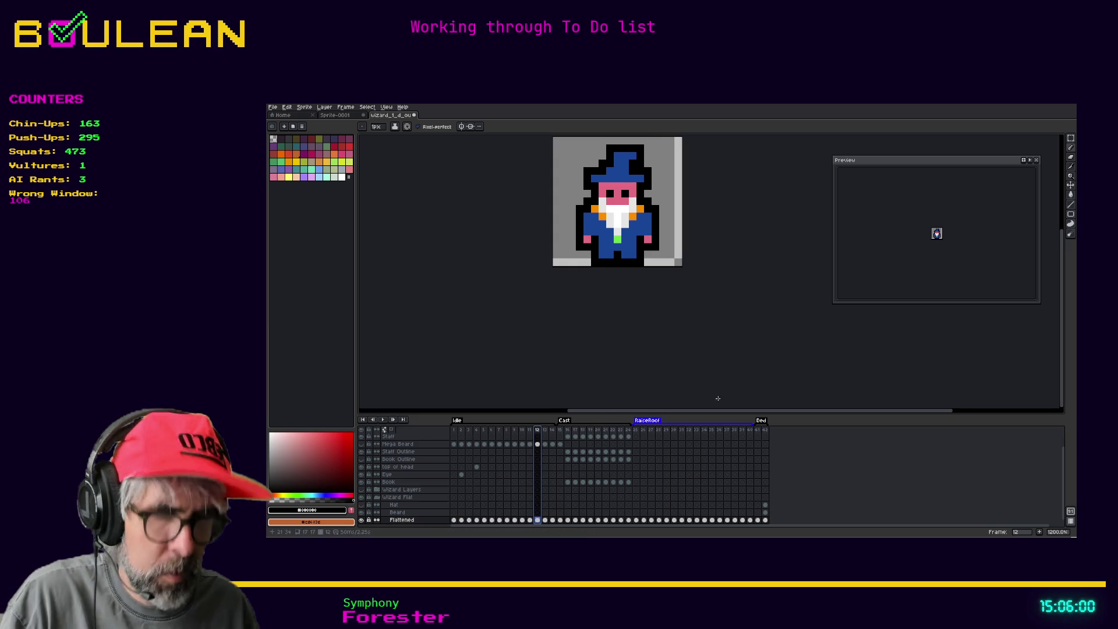
key("Left")
key("Left")
key("Left")
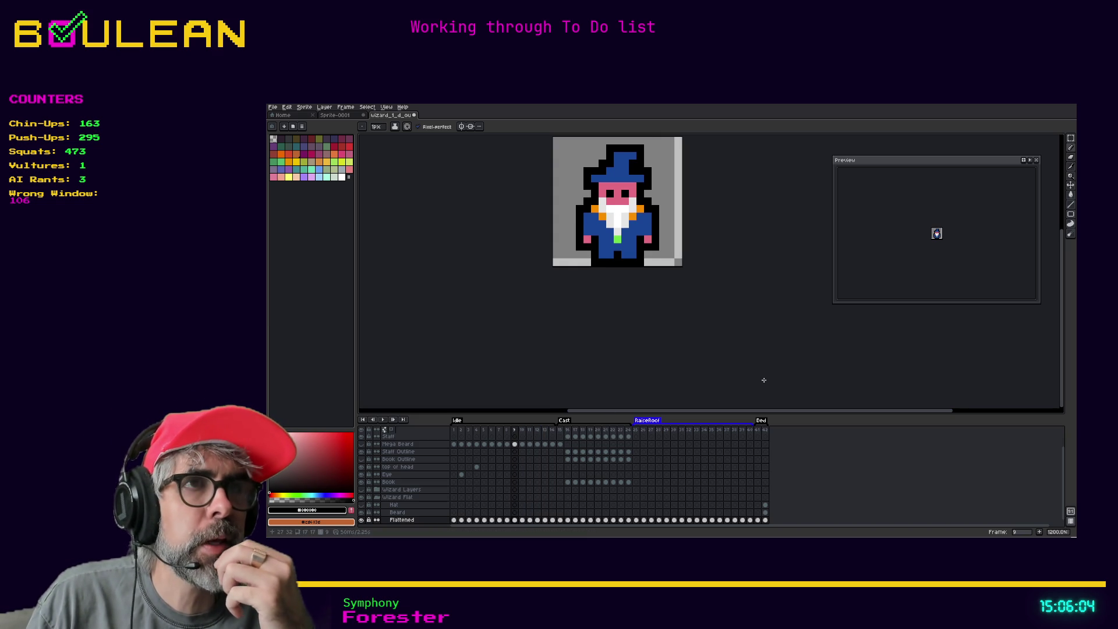
key("Right")
key("Right")
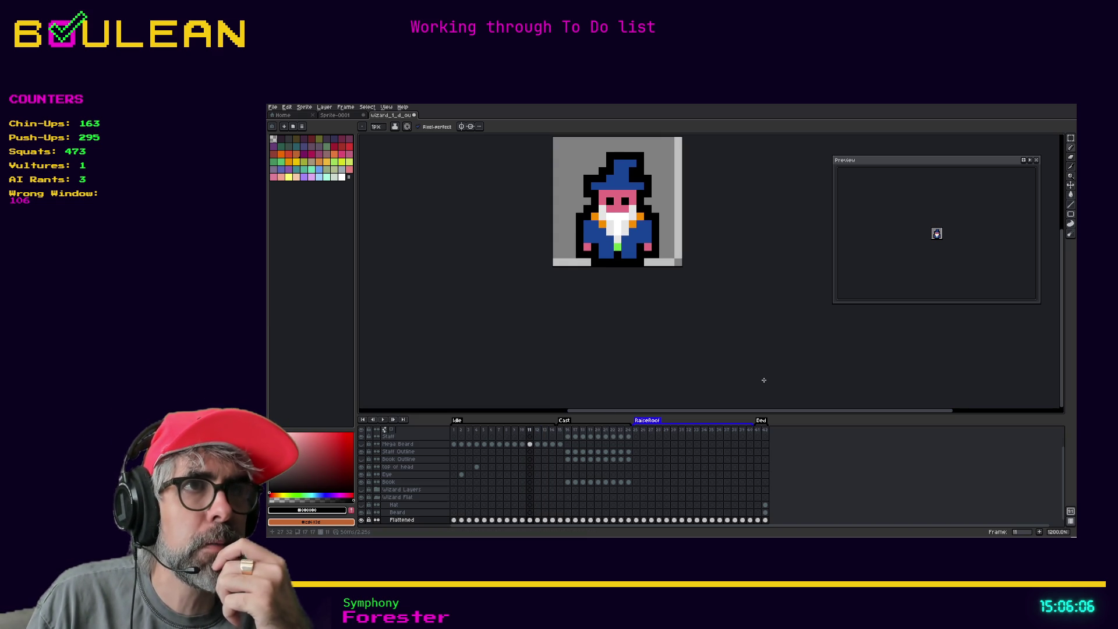
key("Right")
key("Right")
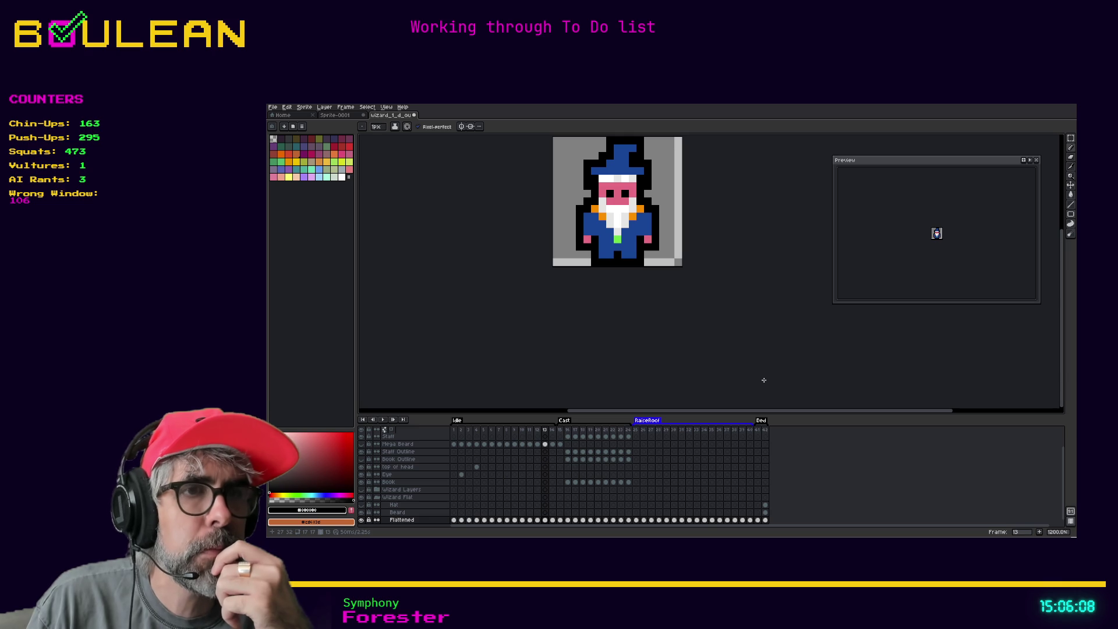
key("Right")
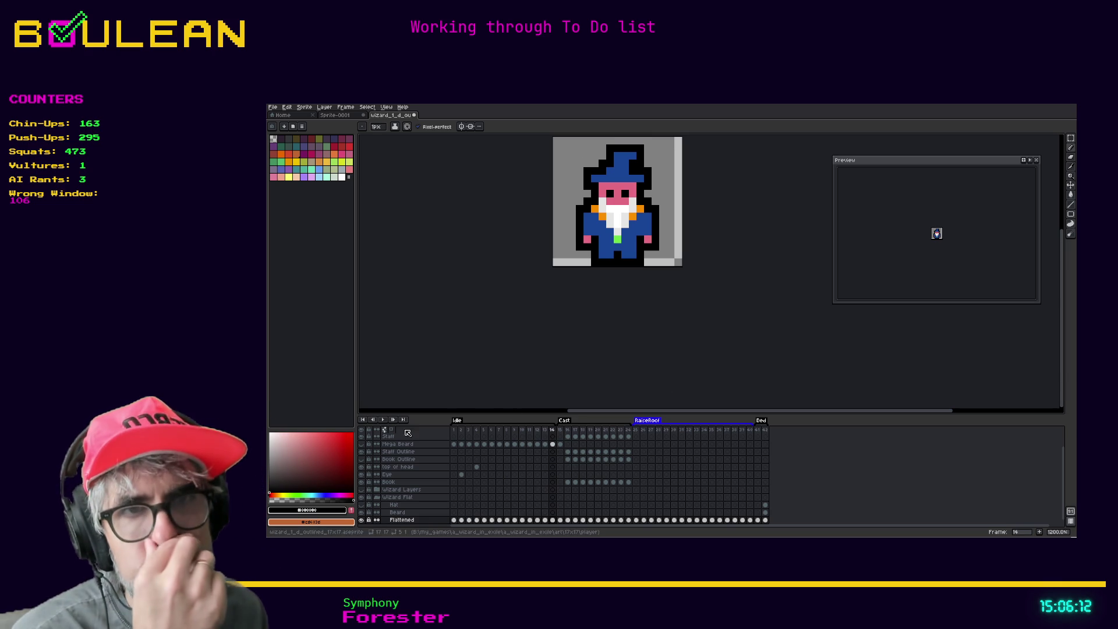
Step: Preview the animation, then stop it on frame 9
left_click(384, 420)
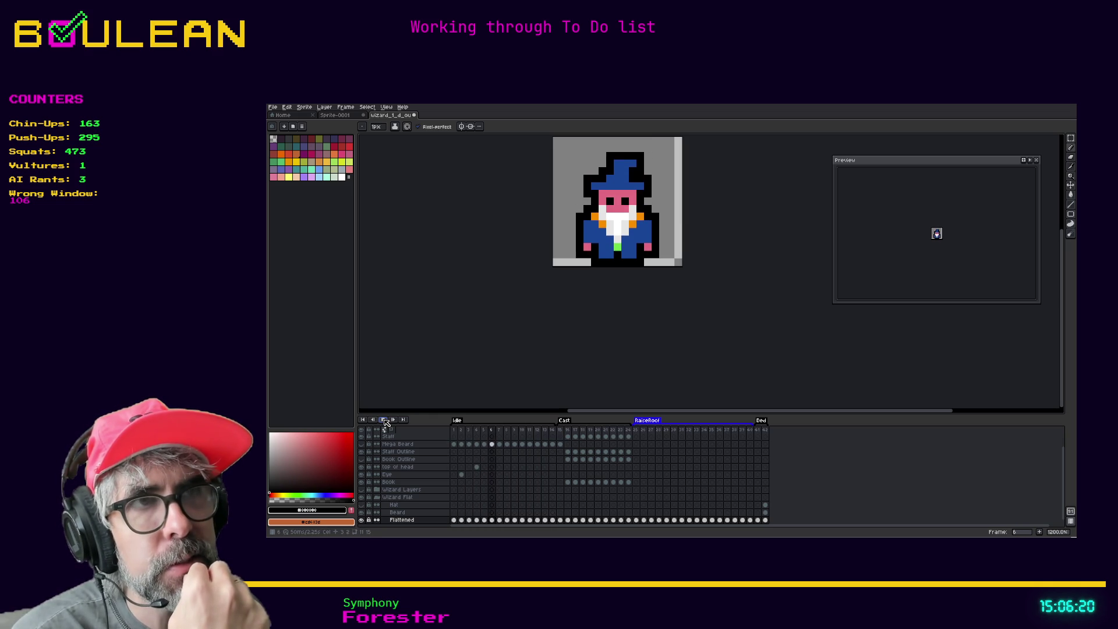
left_click(523, 434)
left_click(515, 433)
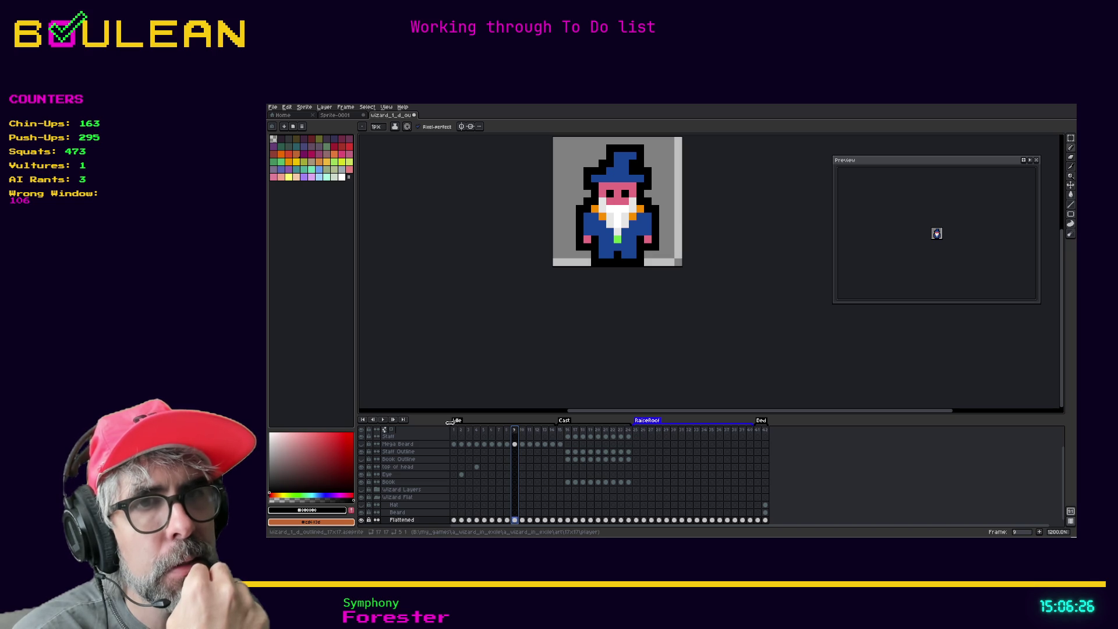
Step: Drag the Idle tag's start to around frame 8 and play the idle loop
left_click_drag(454, 423, 511, 427)
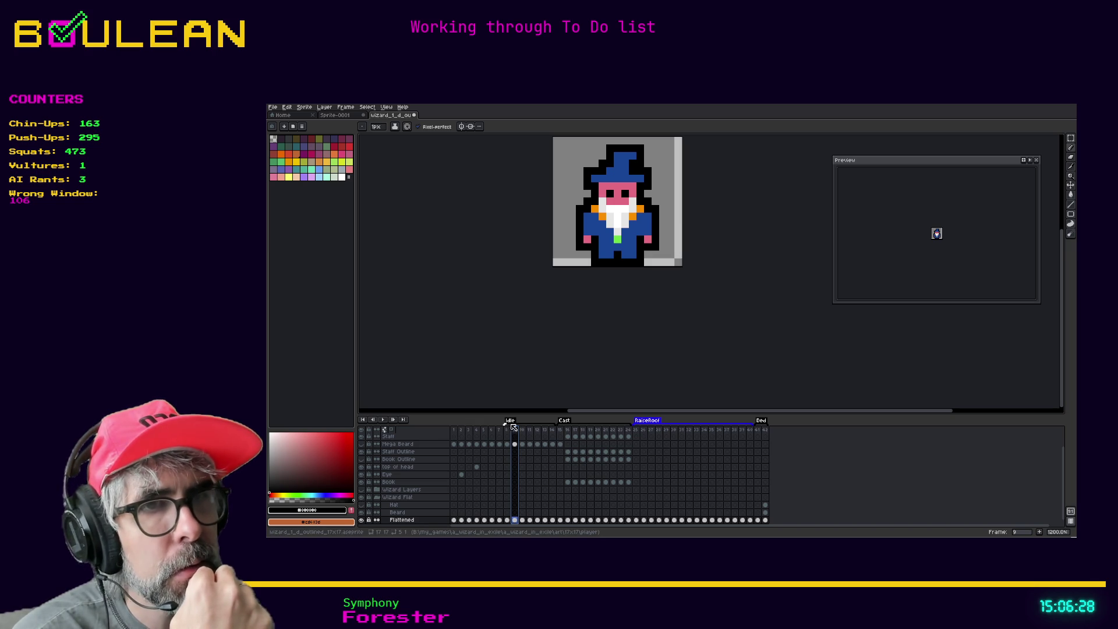
left_click(383, 420)
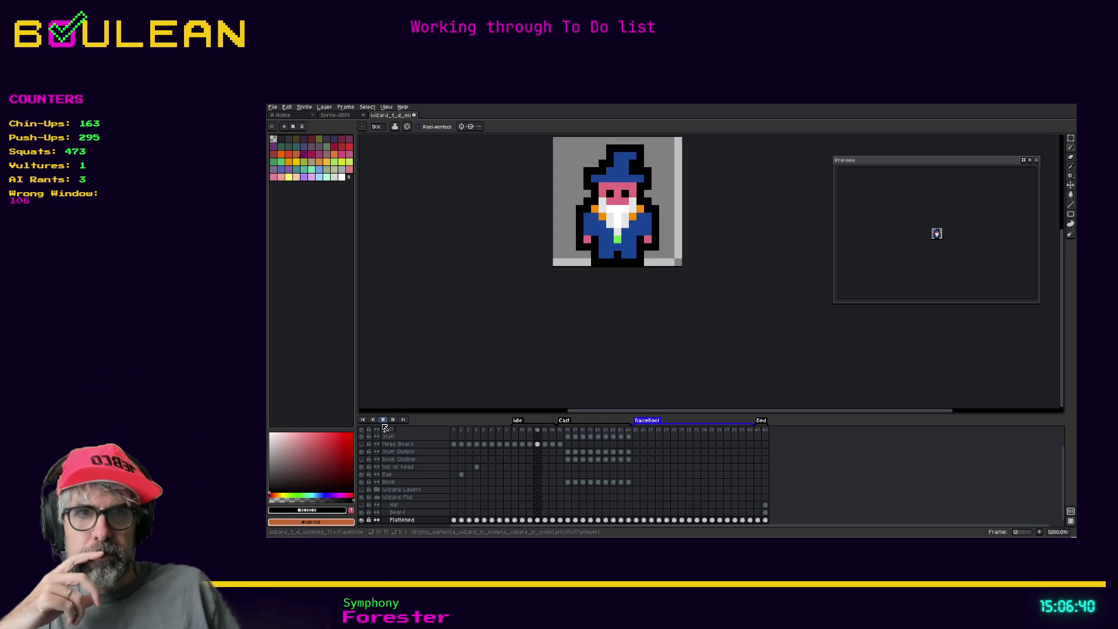
right_click(383, 420)
left_click(415, 454)
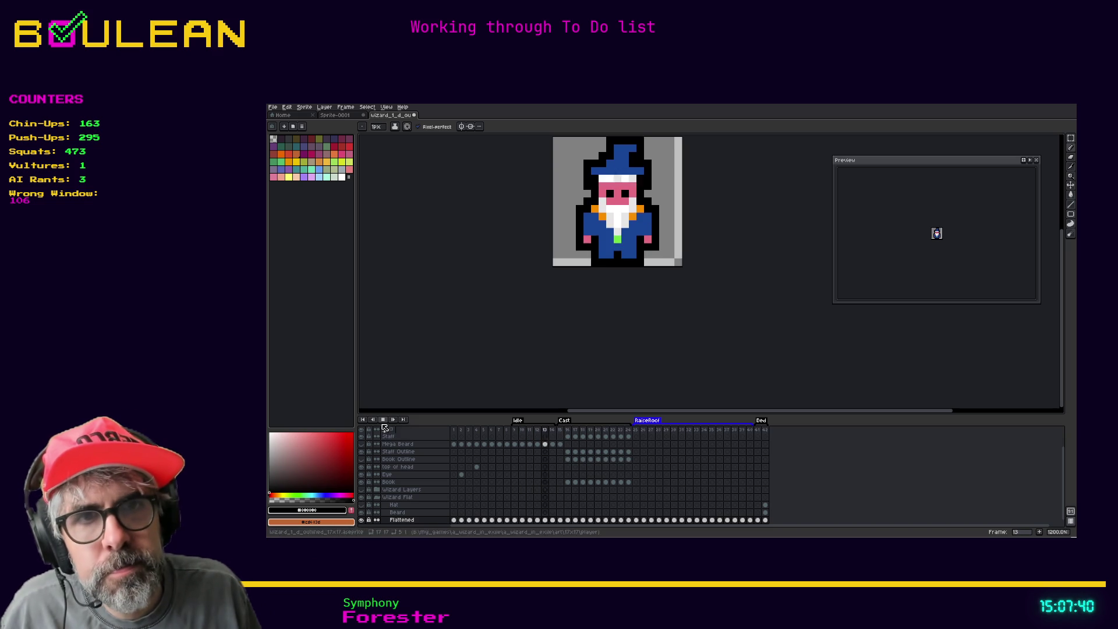
right_click(383, 419)
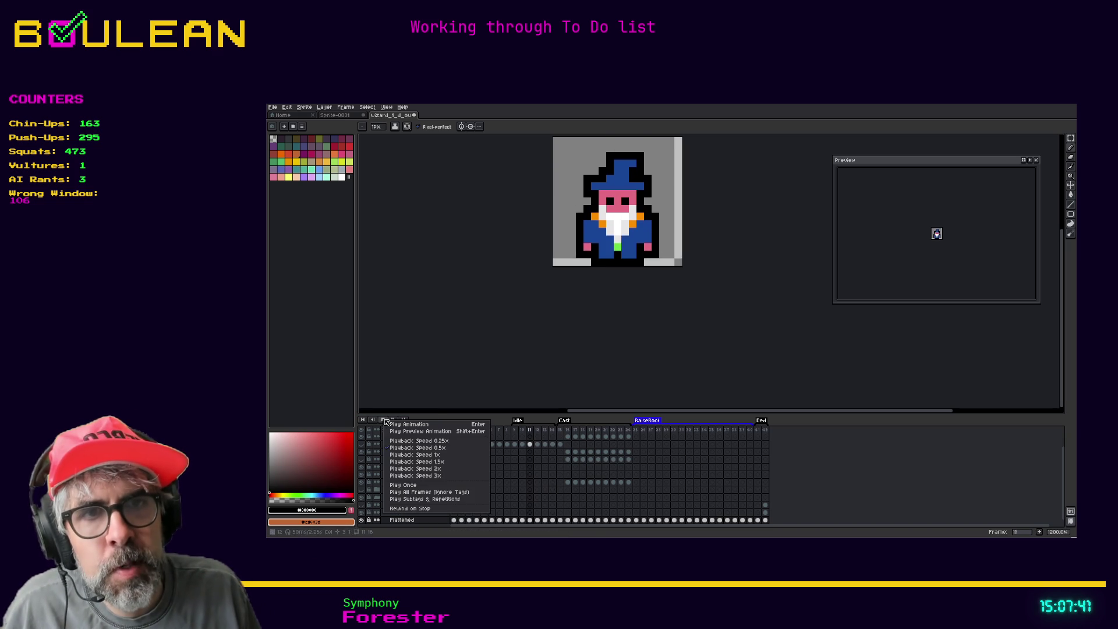
Step: Try three different playback speeds with the whole wizard in view, then stop on frame 13
left_click(415, 446)
scroll(655, 208, "up", 5)
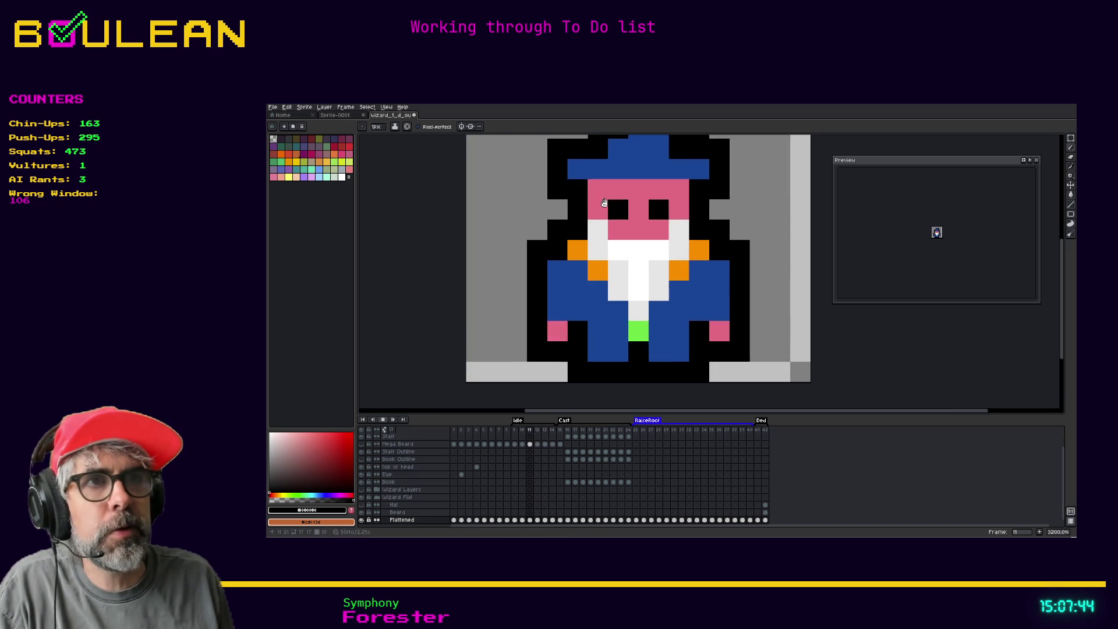
scroll(656, 208, "down", 1)
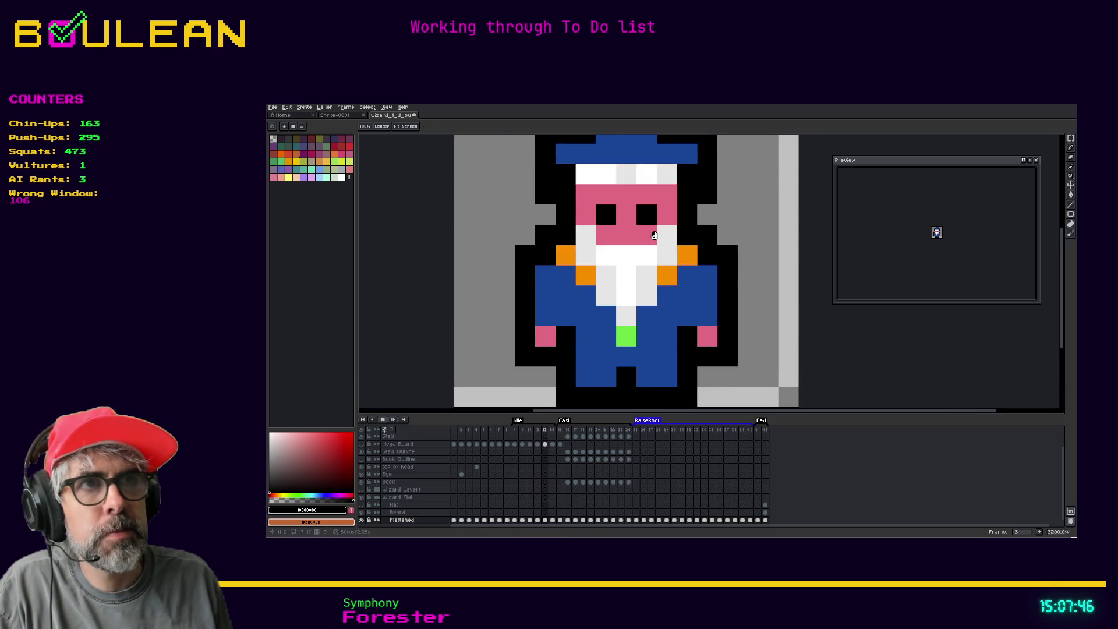
left_click_drag(654, 235, 649, 253)
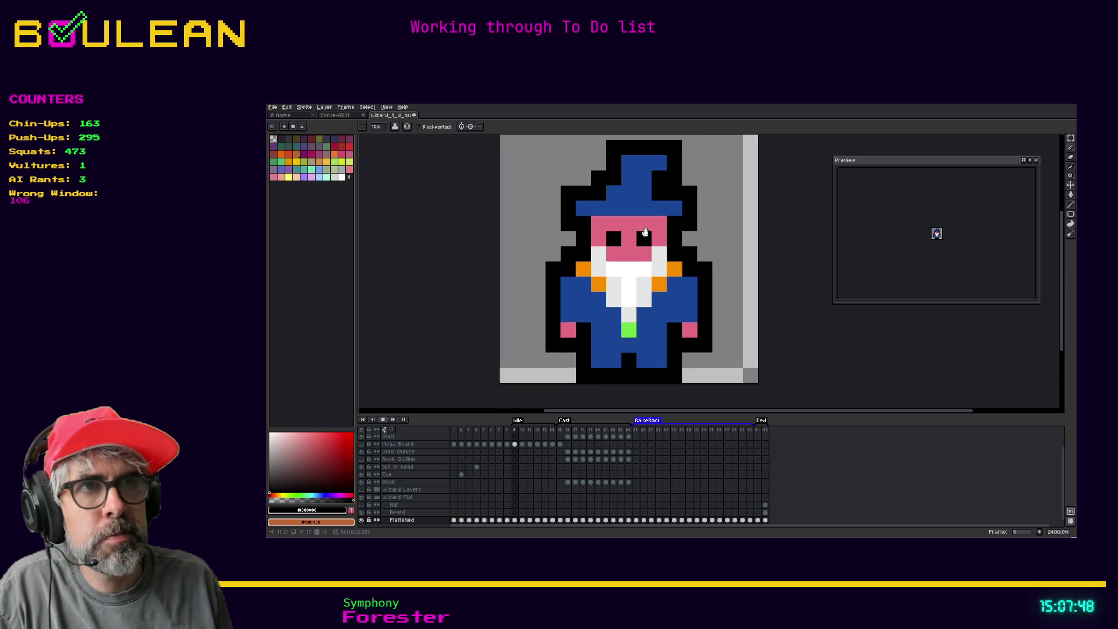
right_click(393, 419)
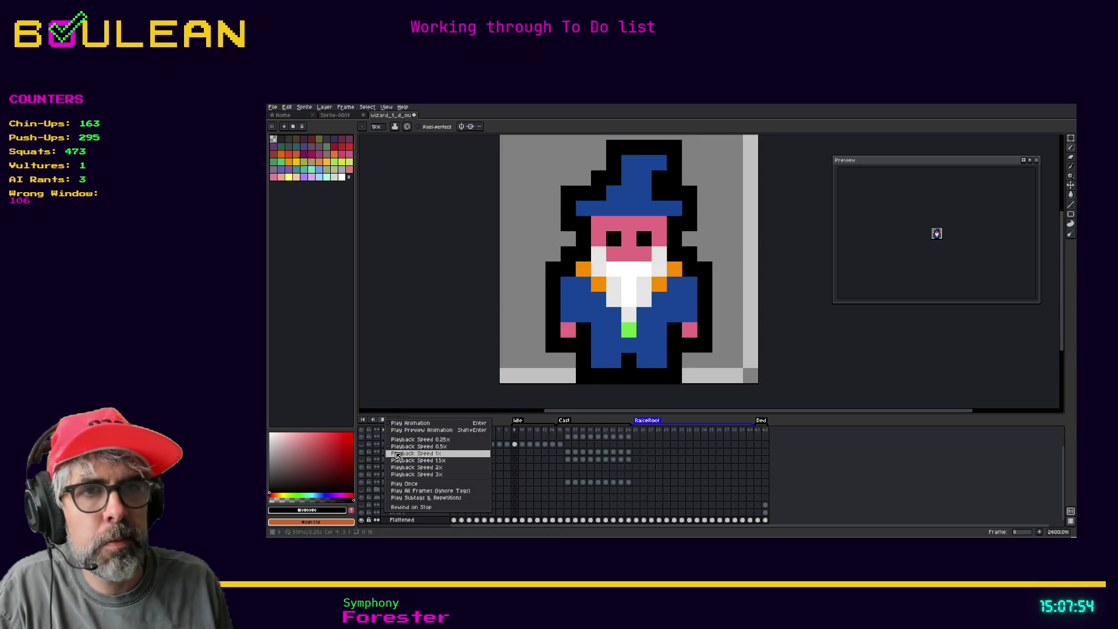
left_click(402, 468)
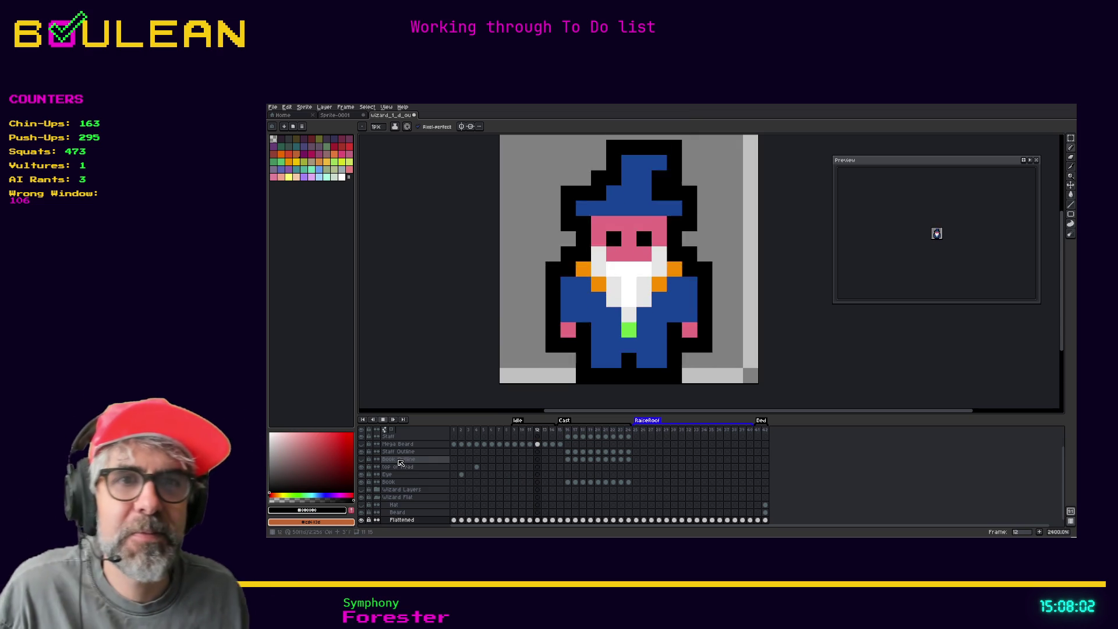
right_click(386, 421)
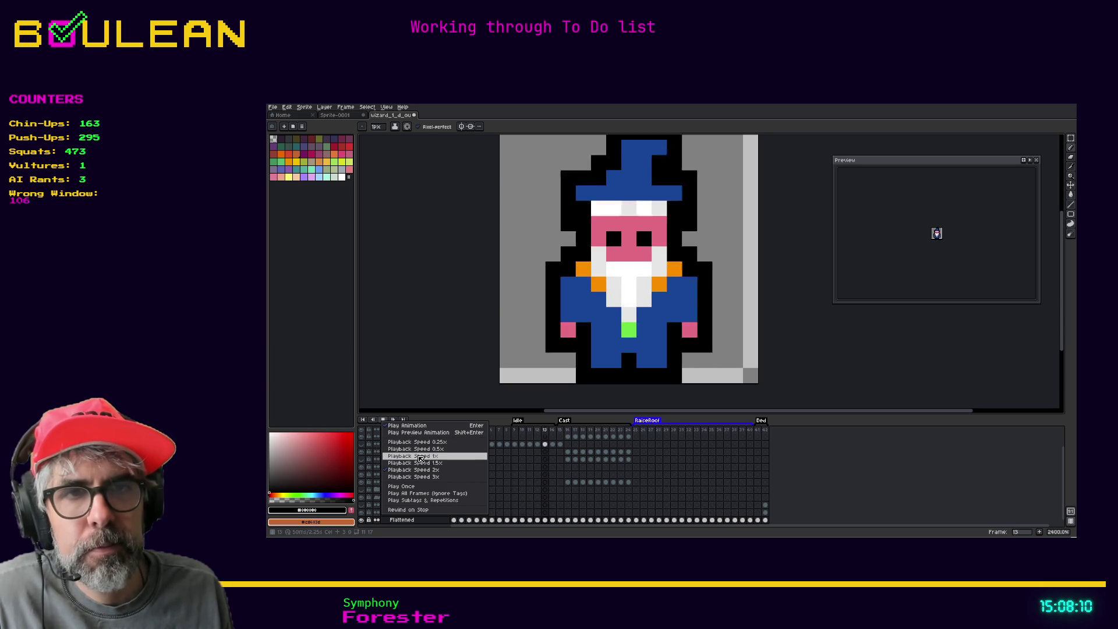
left_click(420, 457)
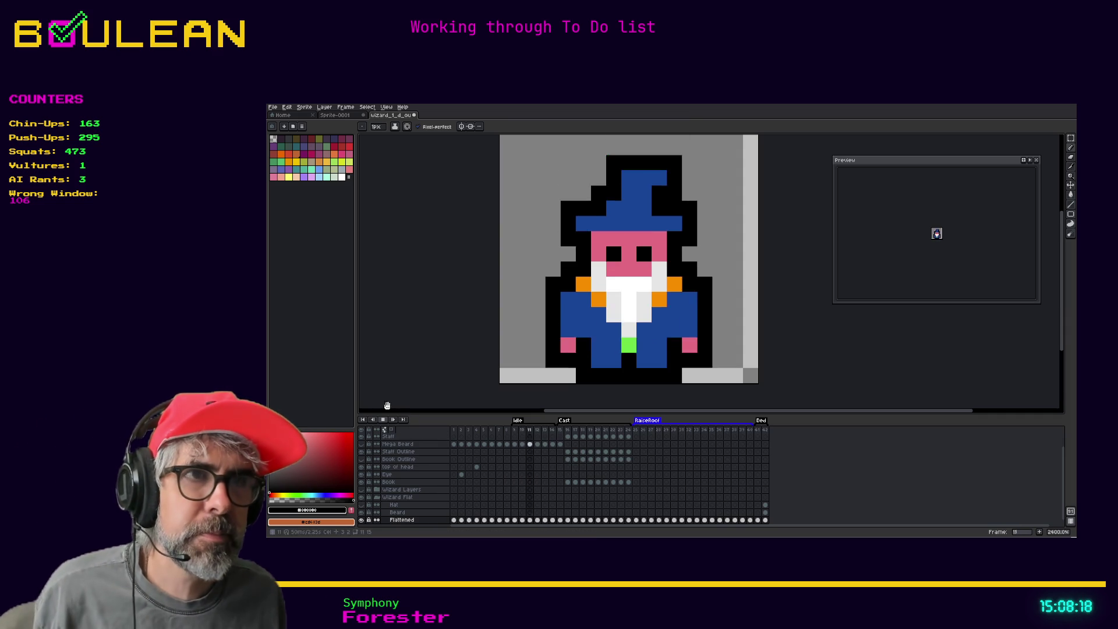
left_click(382, 419)
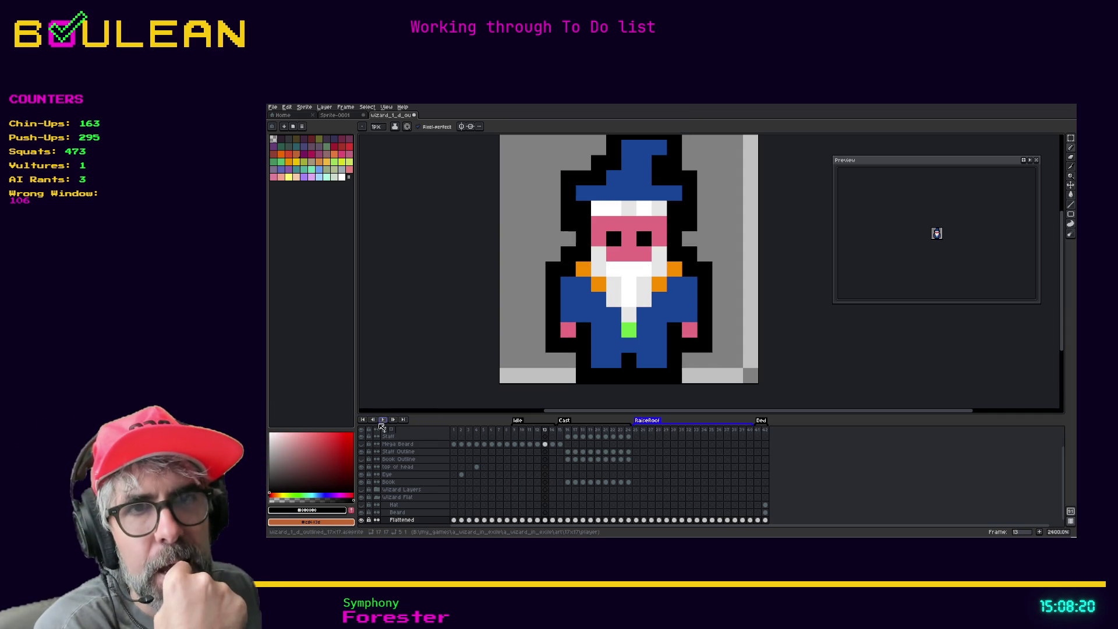
left_click(516, 432)
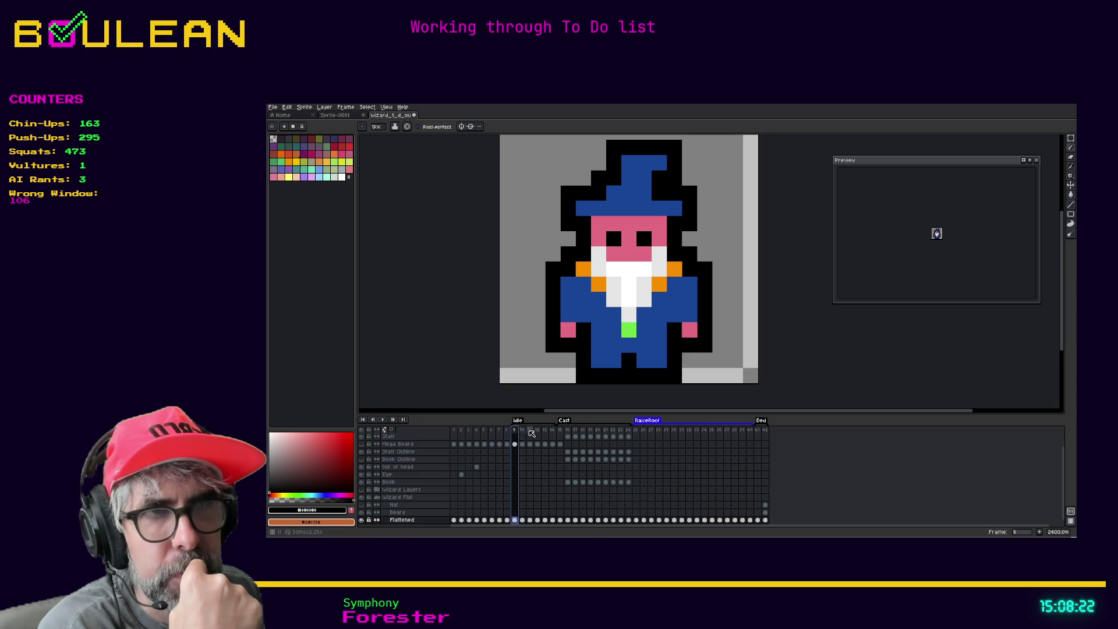
right_click(383, 421)
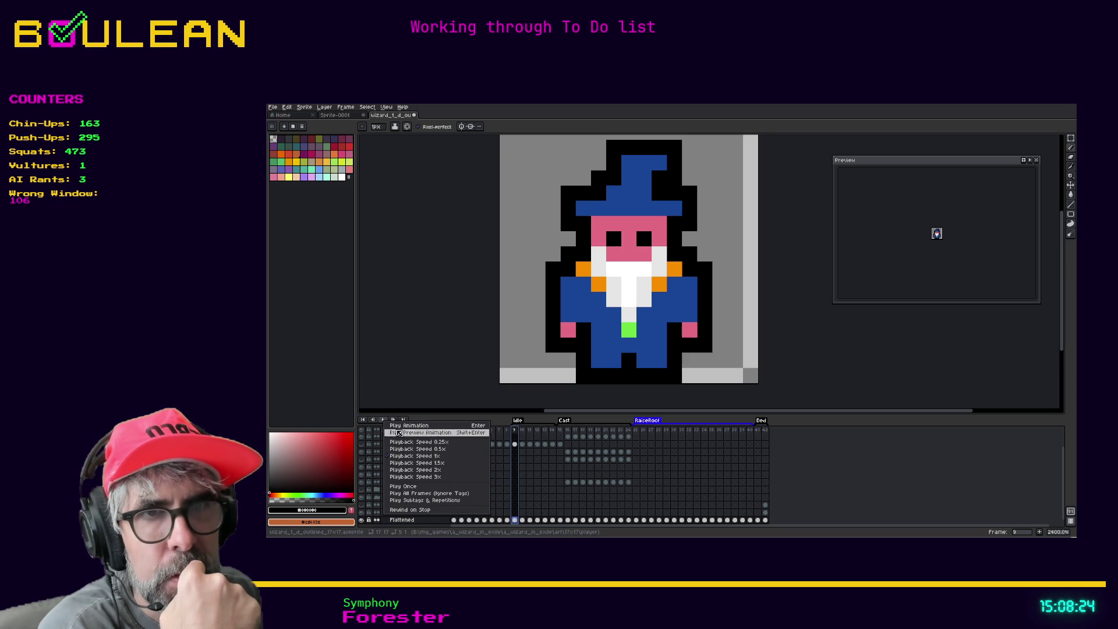
left_click(411, 449)
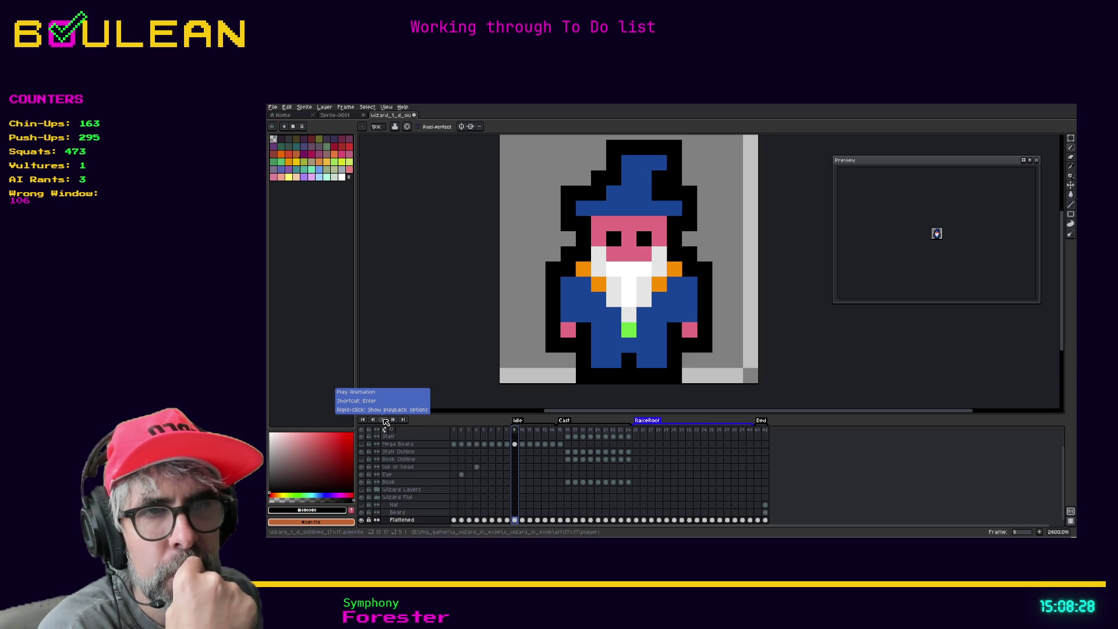
right_click(385, 422)
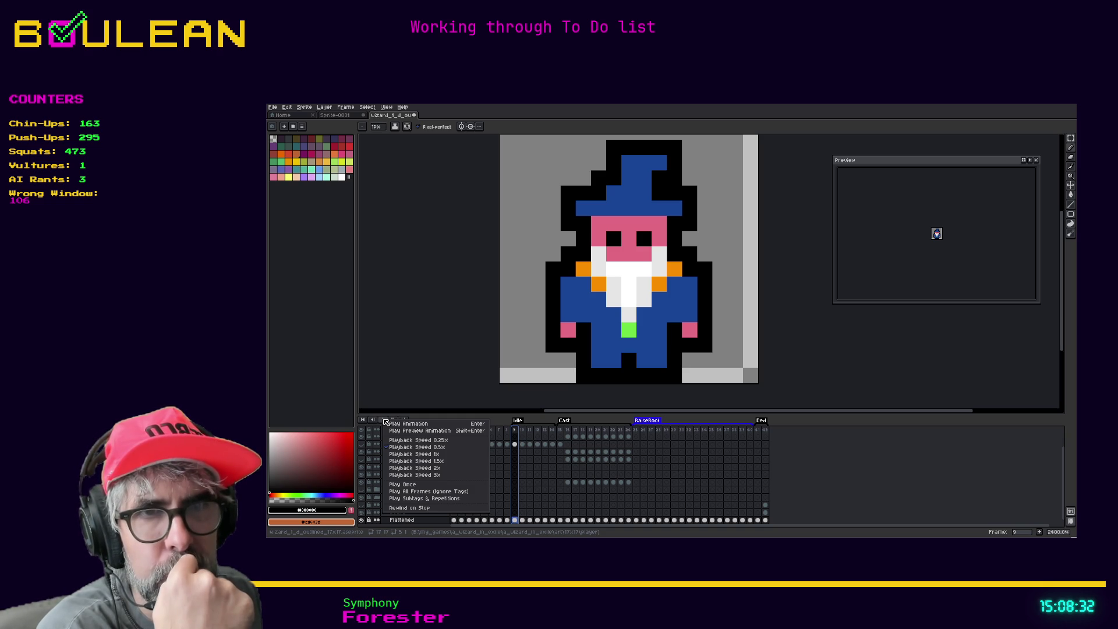
key("Escape")
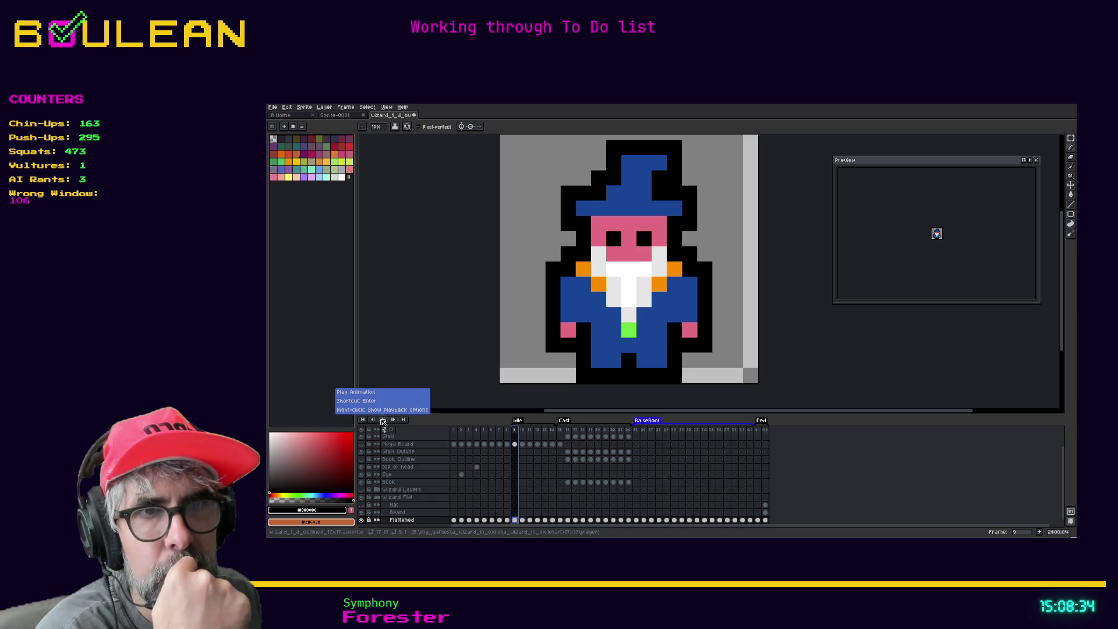
left_click(384, 421)
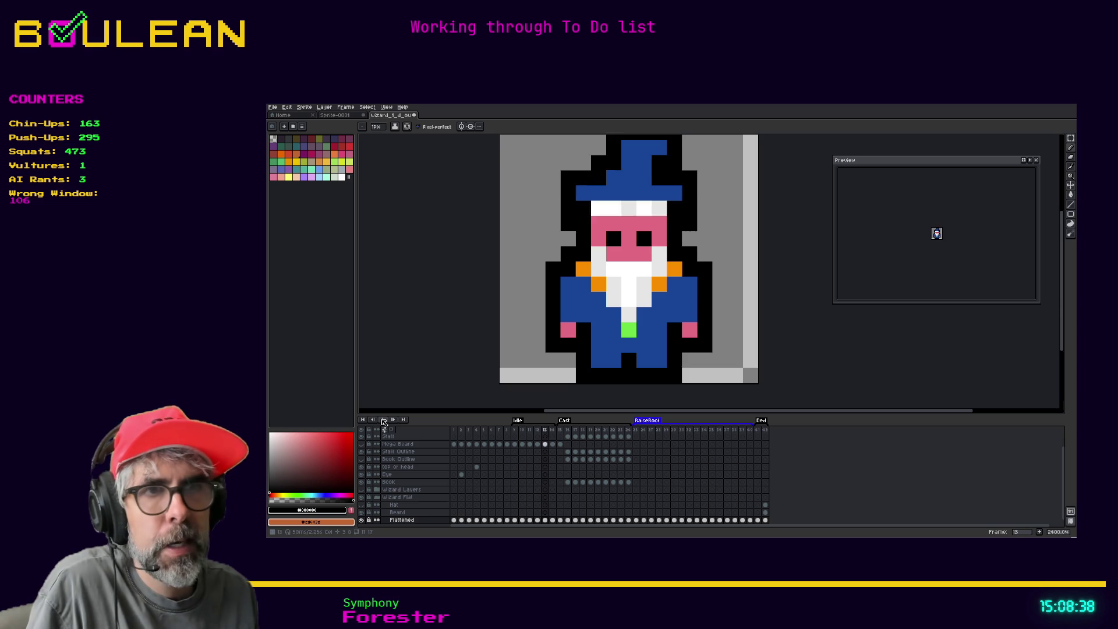
left_click(384, 421)
left_click(384, 421)
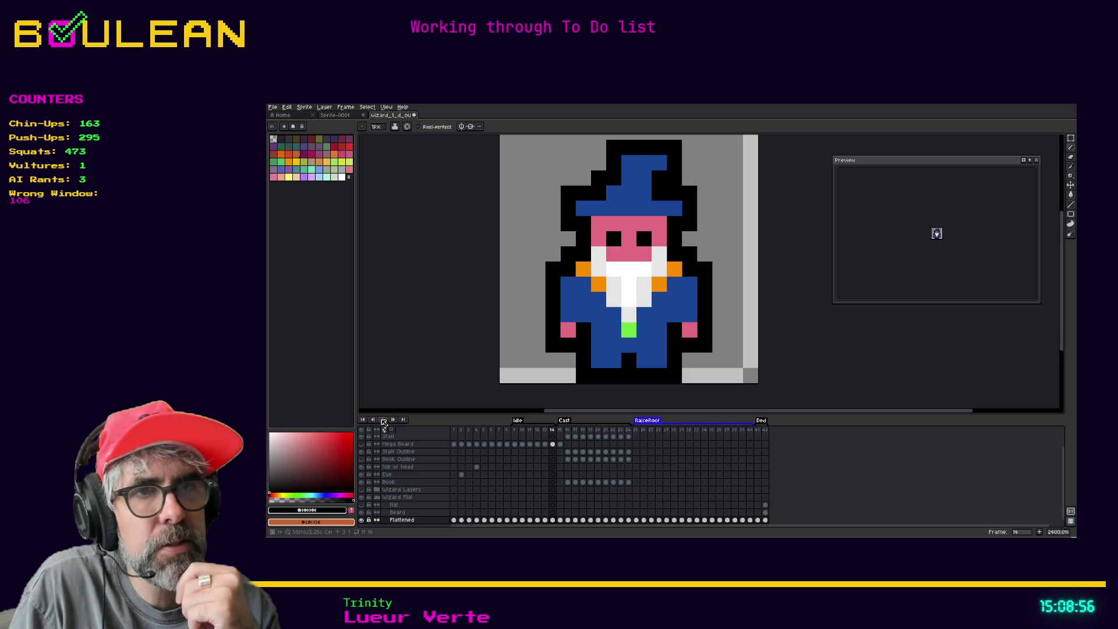
left_click(384, 422)
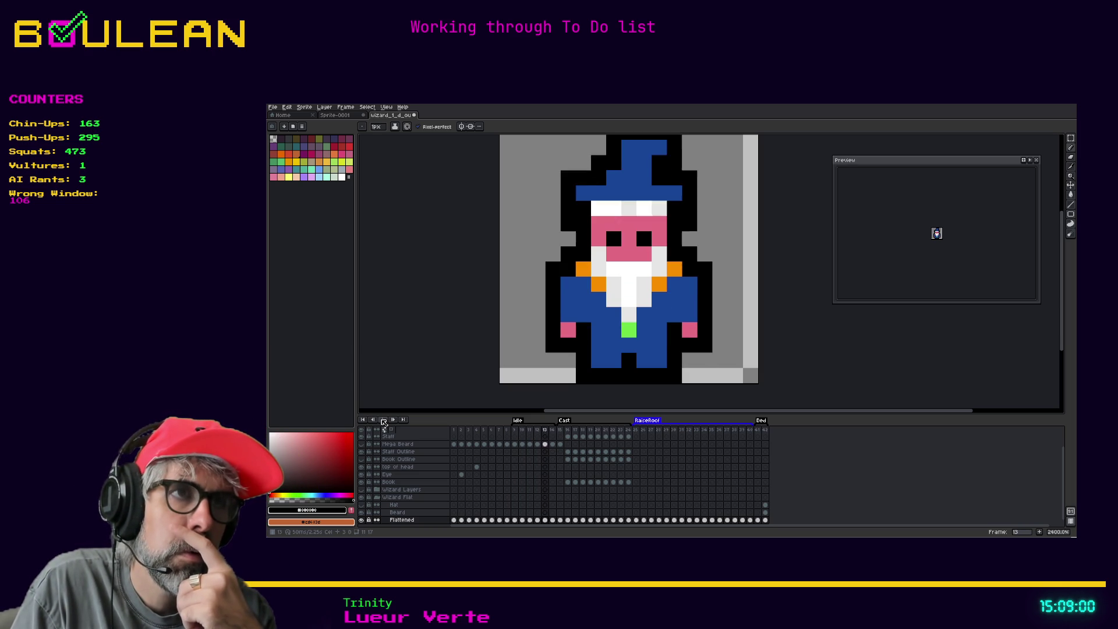
left_click(384, 422)
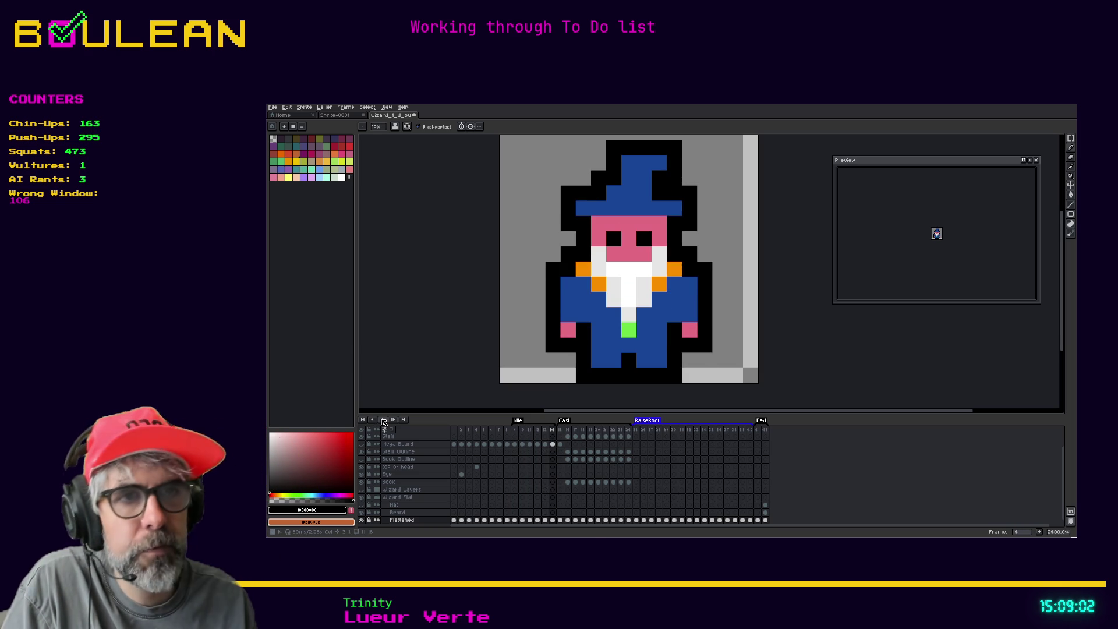
left_click(515, 436)
Step: In the Idle tag's properties, enable Repeat with a value of 1
right_click(518, 422)
left_click(530, 428)
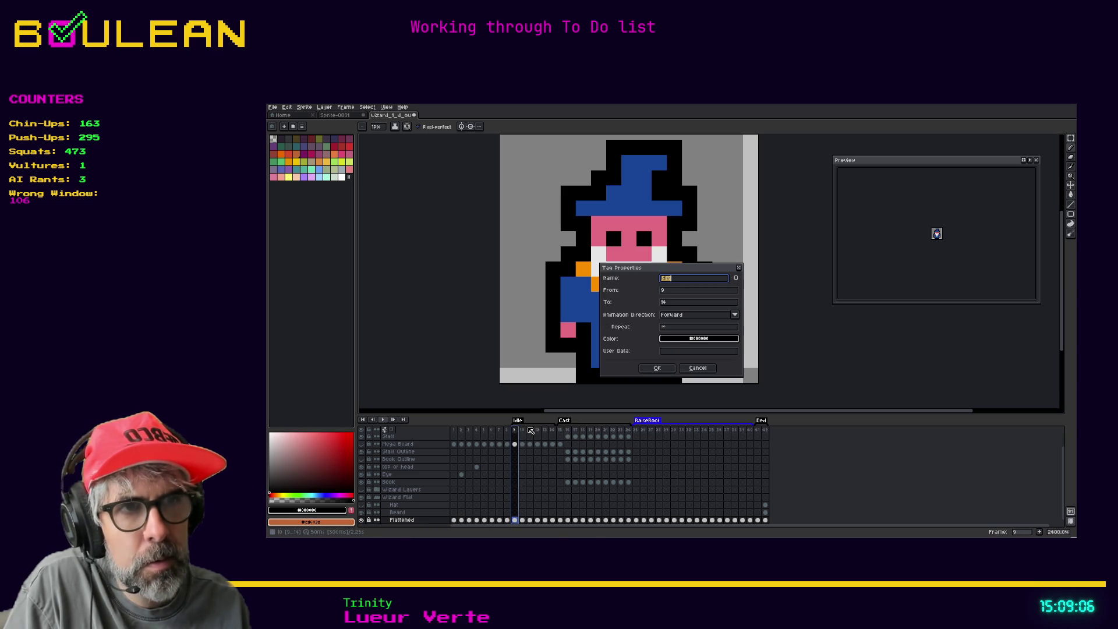
left_click(675, 330)
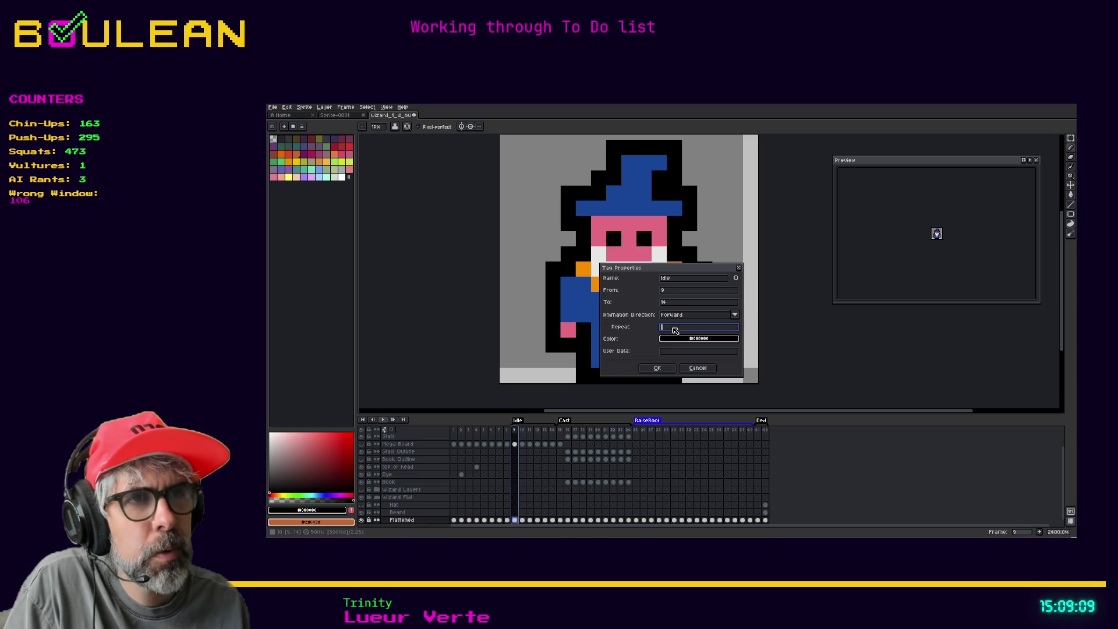
left_click(618, 330)
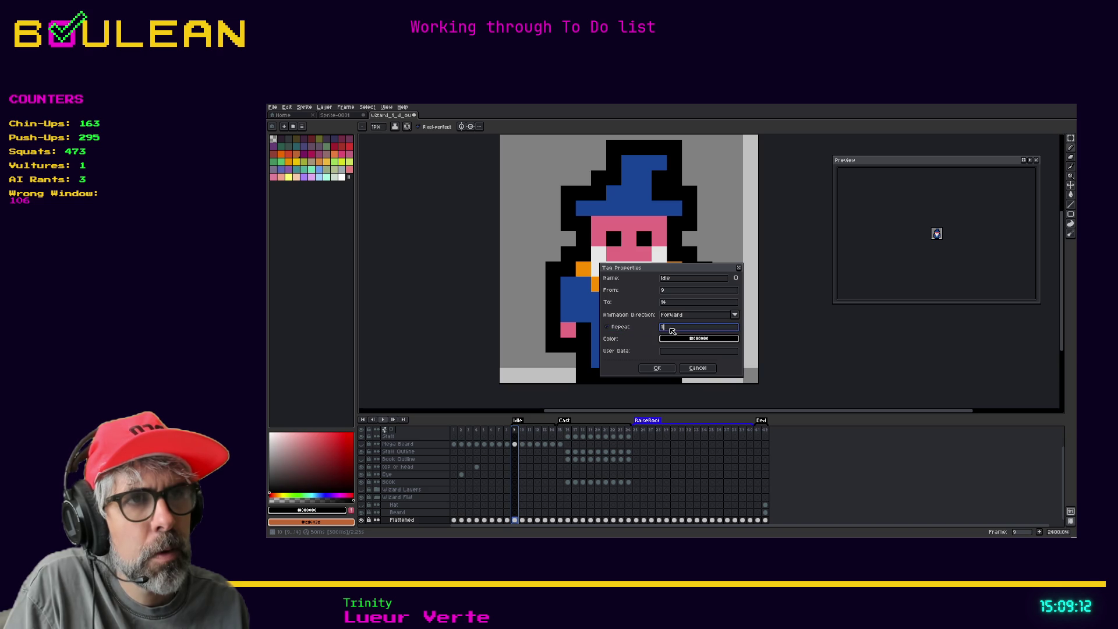
left_click(664, 368)
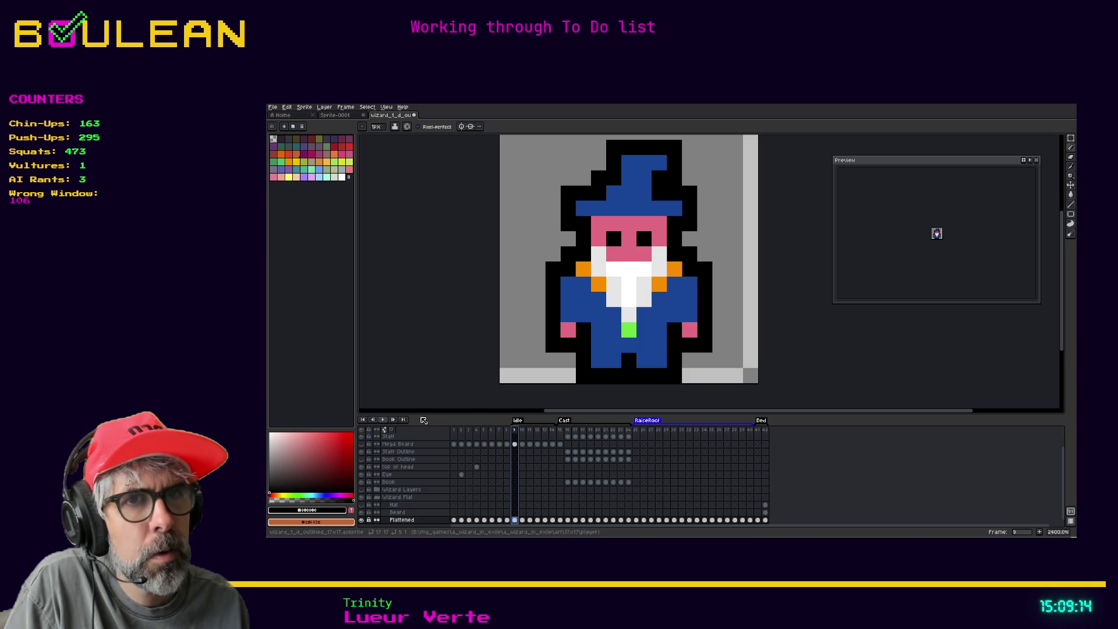
Step: Play the animation to test the single repeat and recheck the Idle tag properties
left_click(385, 422)
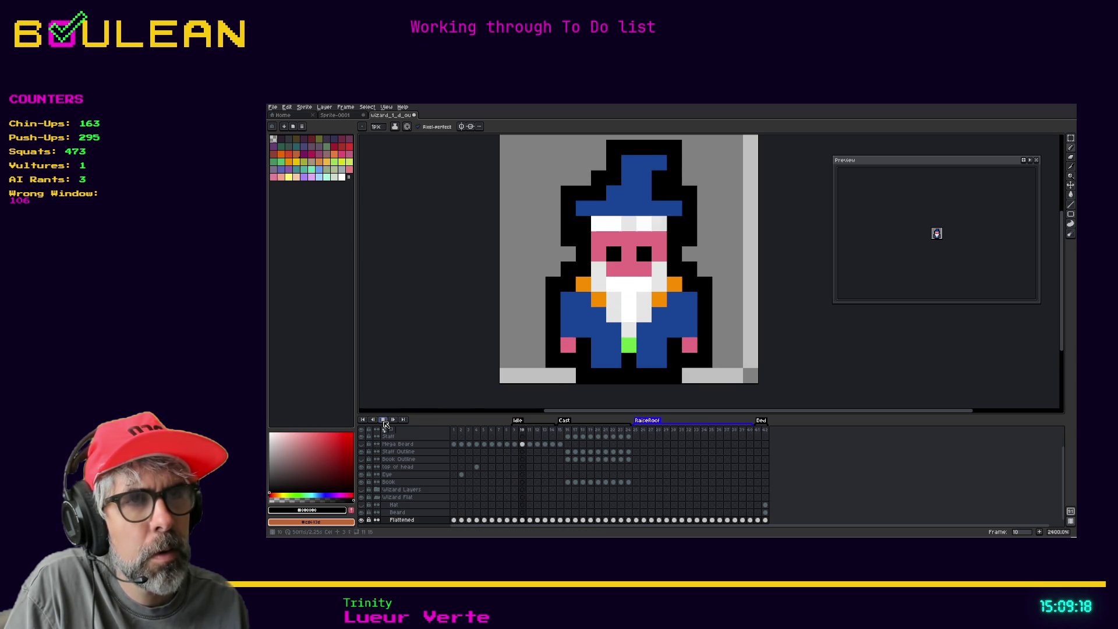
right_click(519, 421)
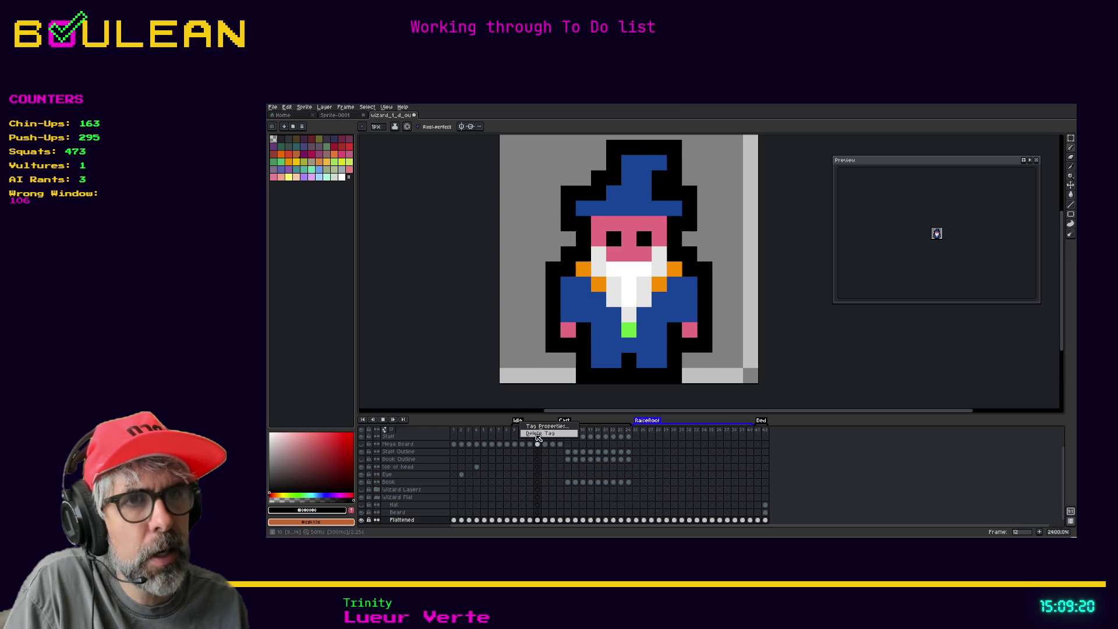
left_click(538, 426)
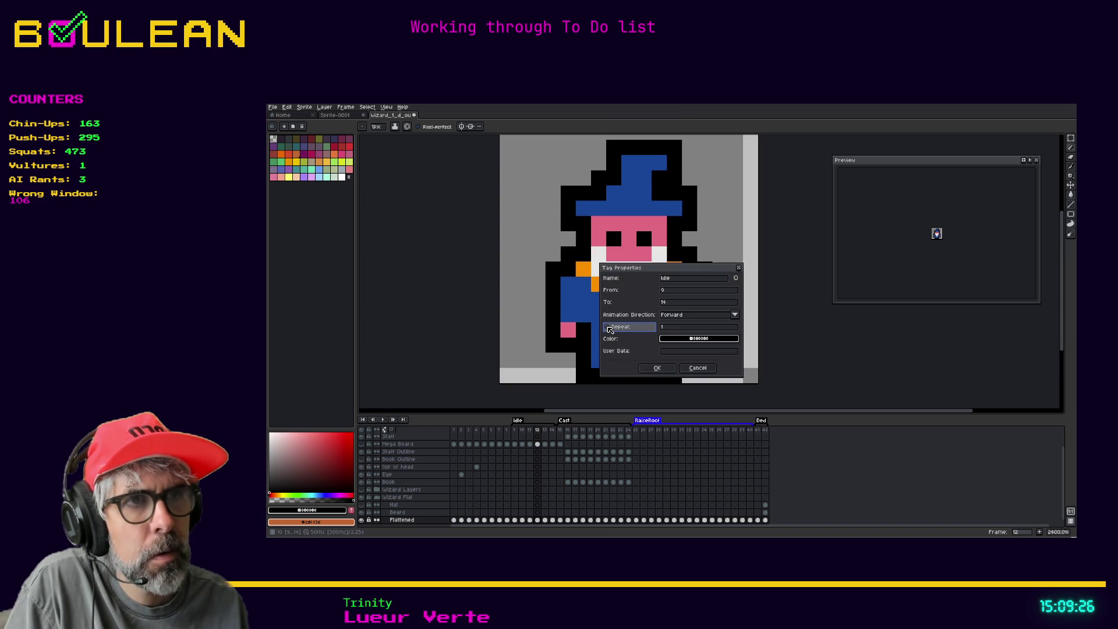
left_click(657, 368)
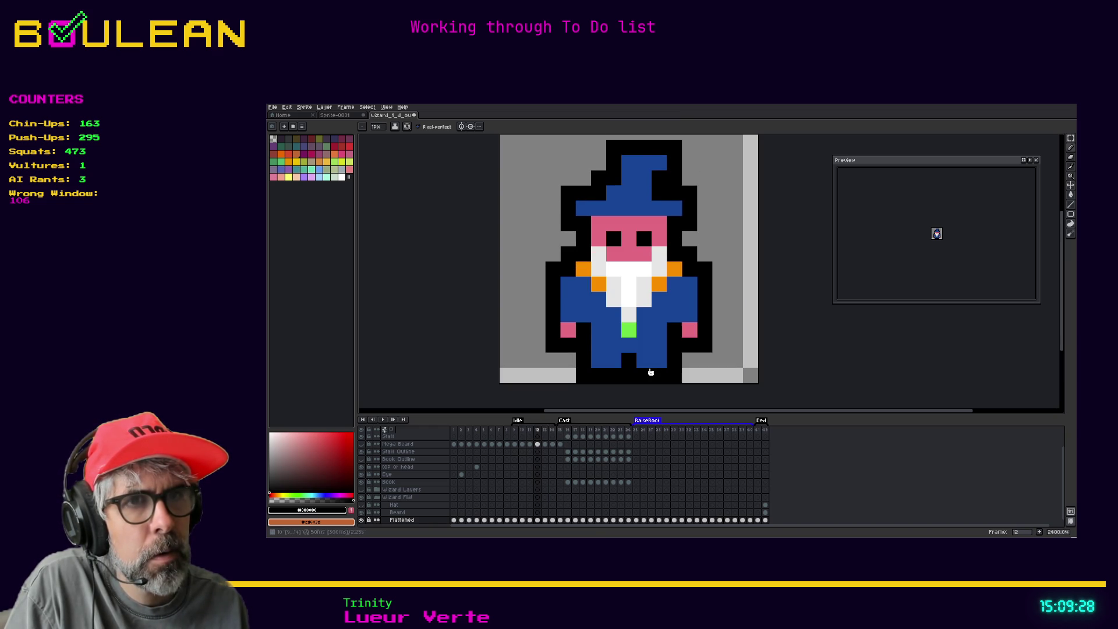
Step: Set preview playback to Play Once and play the animation twice
right_click(382, 422)
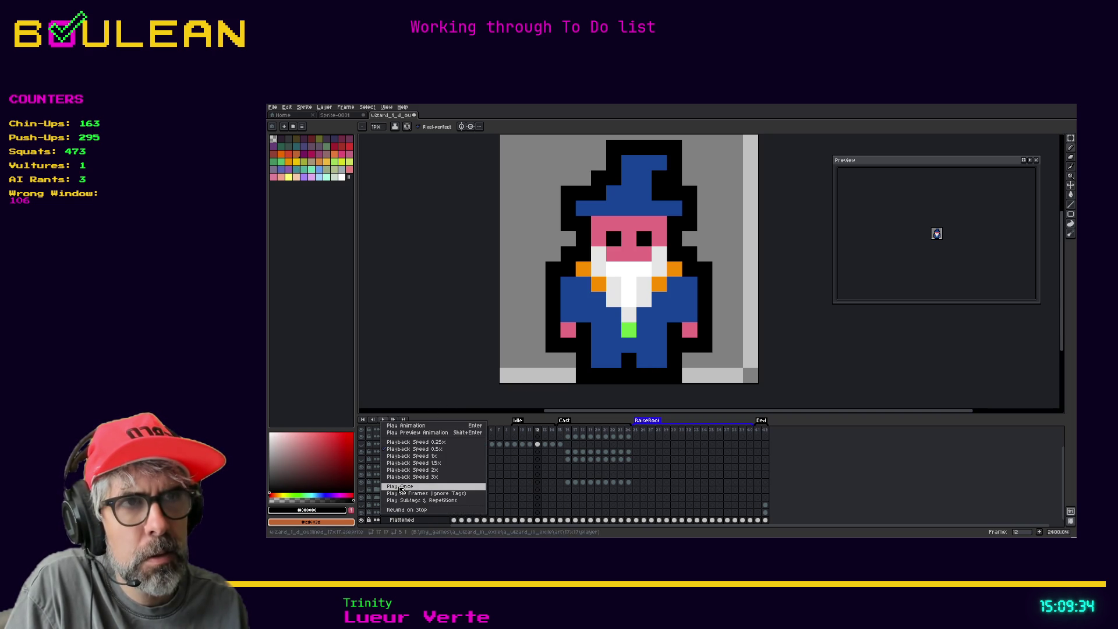
left_click(400, 486)
left_click(384, 420)
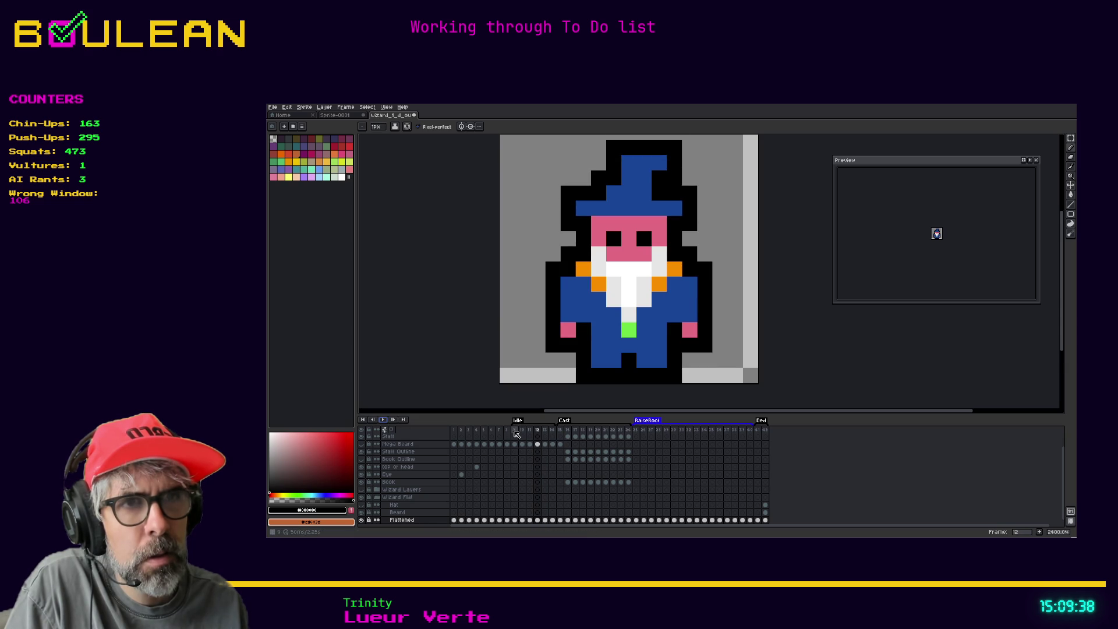
left_click(384, 420)
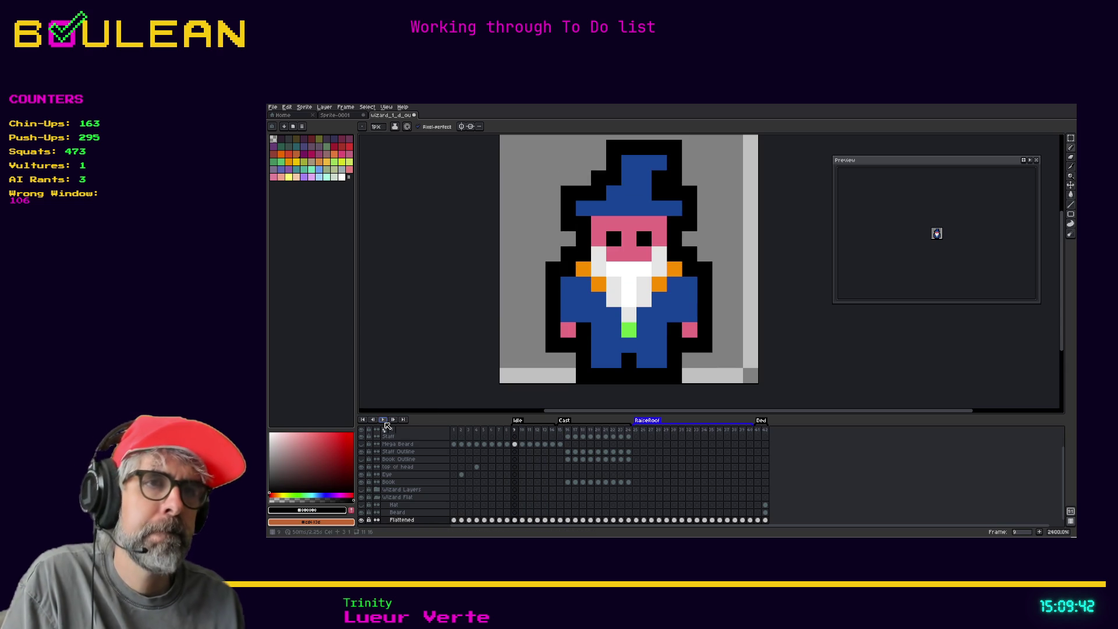
Step: Set the playback speed to 3x, then to 2x
right_click(383, 421)
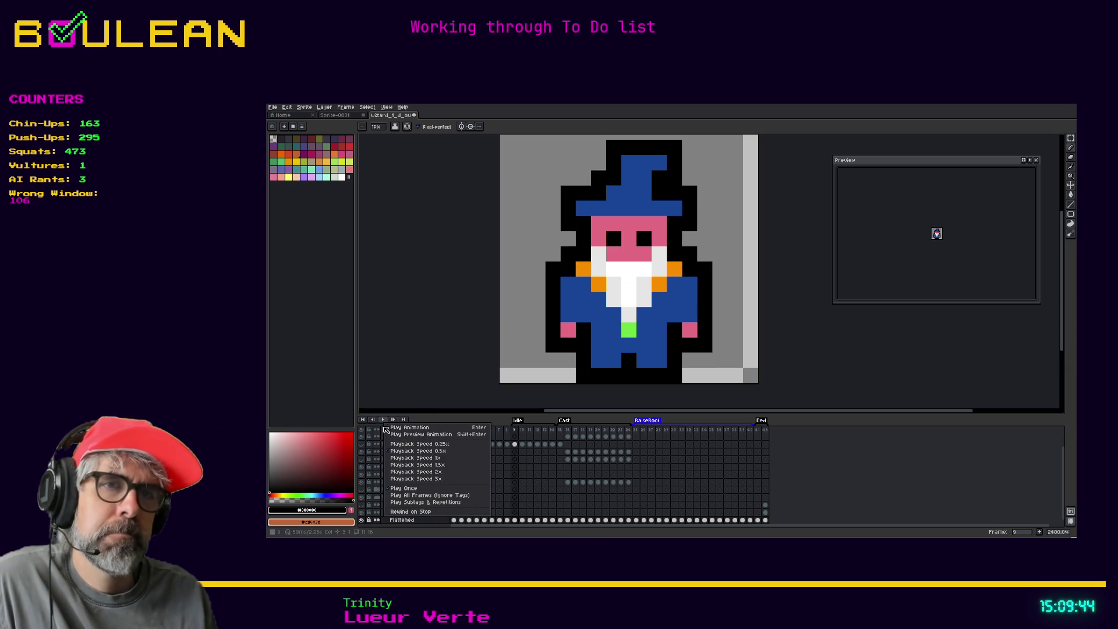
left_click(412, 479)
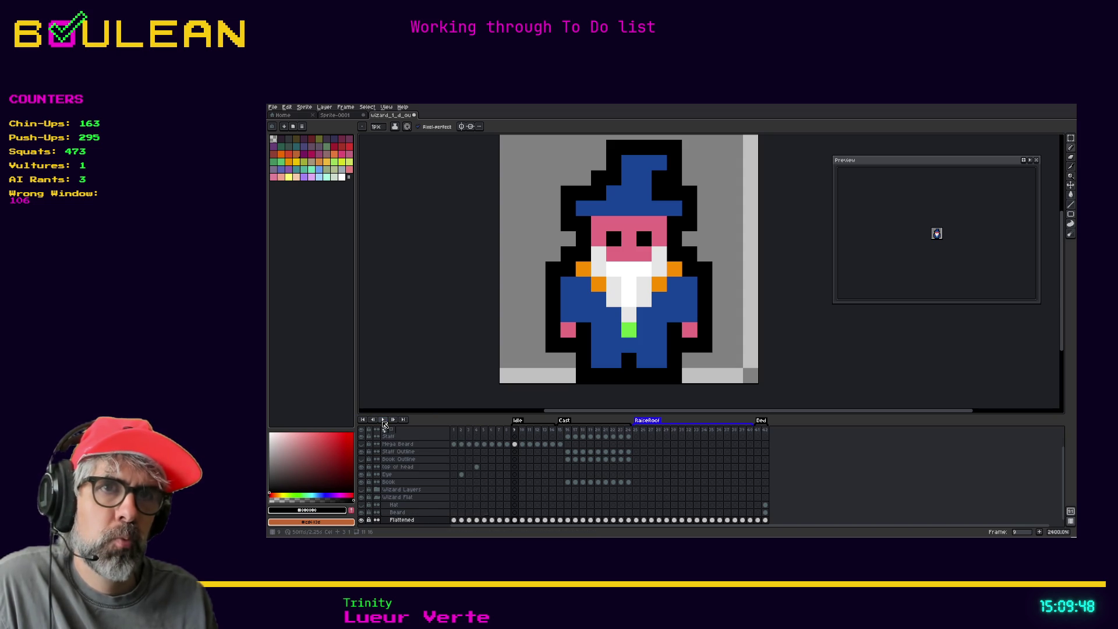
right_click(383, 423)
left_click(407, 471)
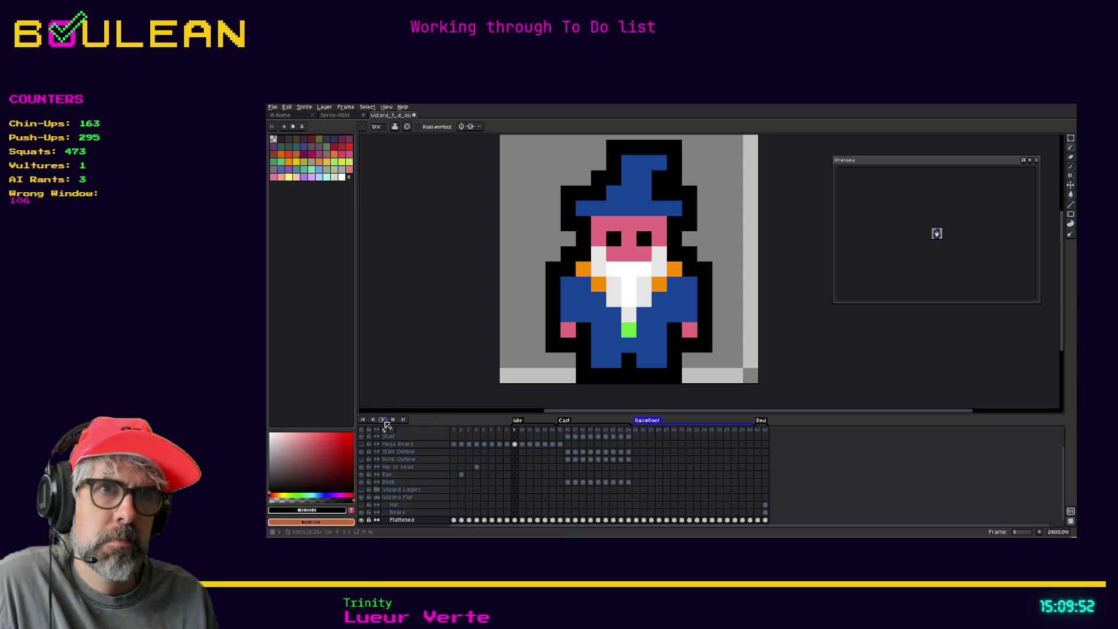
right_click(387, 425)
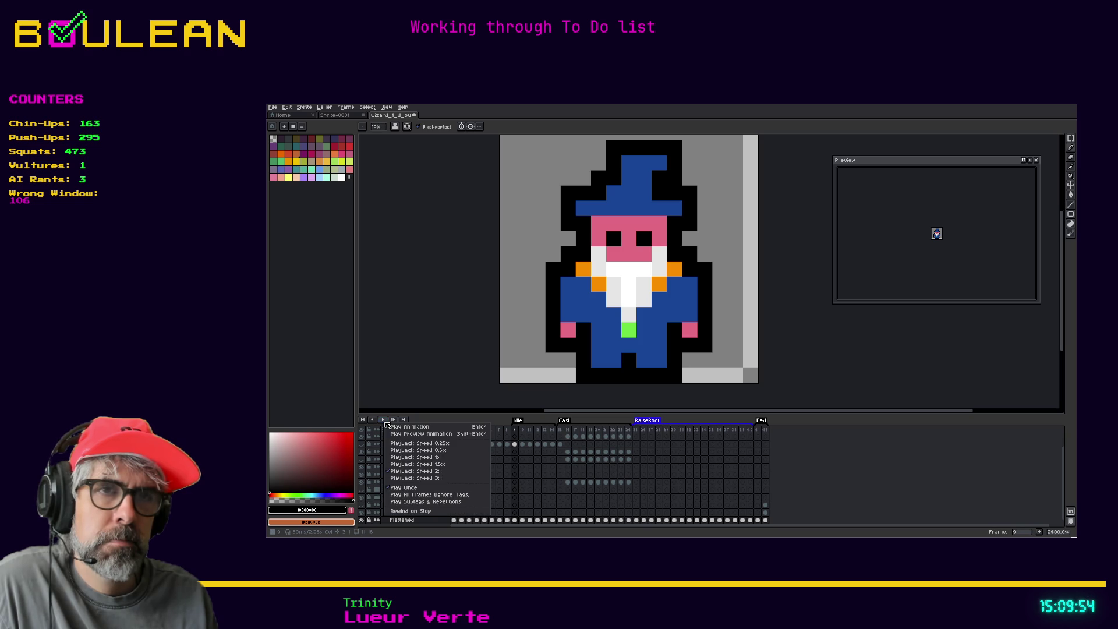
left_click(407, 466)
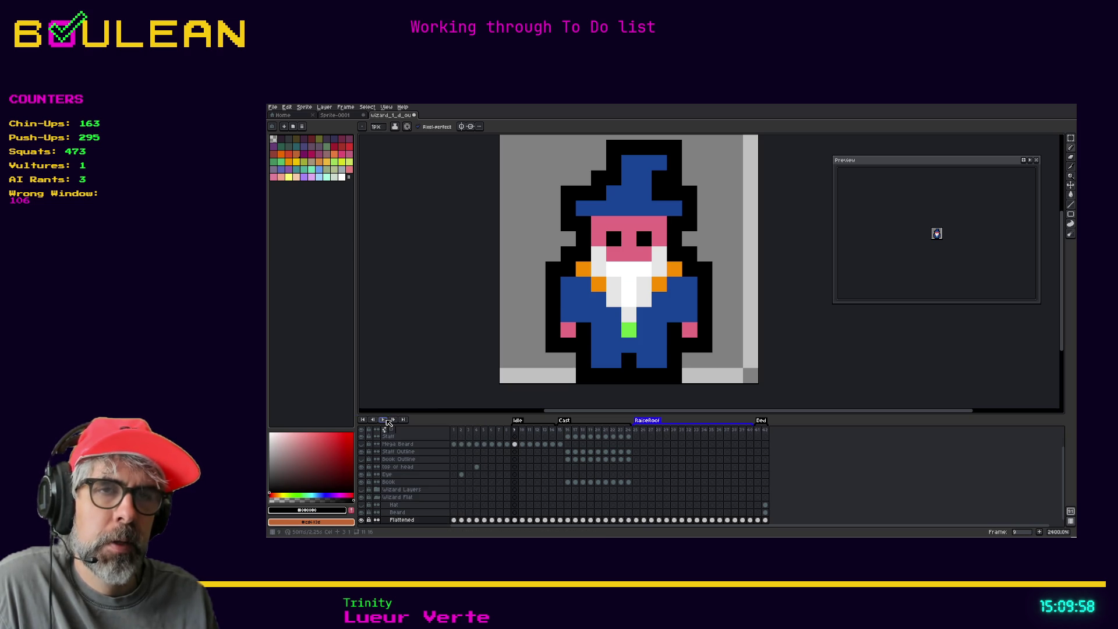
right_click(389, 421)
left_click(385, 426)
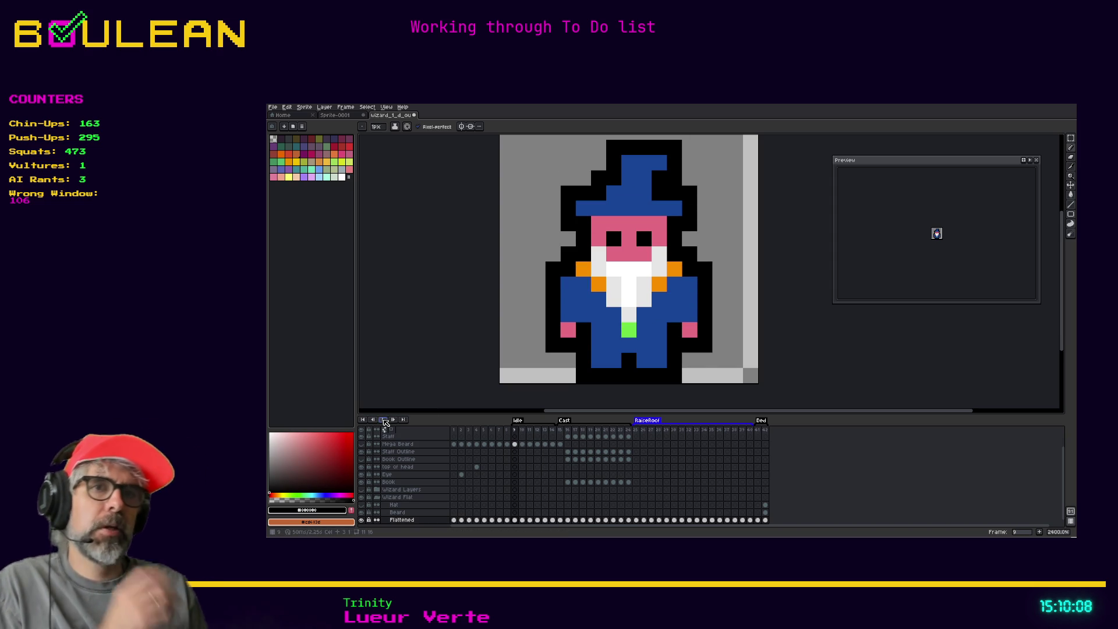
Step: Choose another playback speed and play and stop the animation to compare
right_click(384, 420)
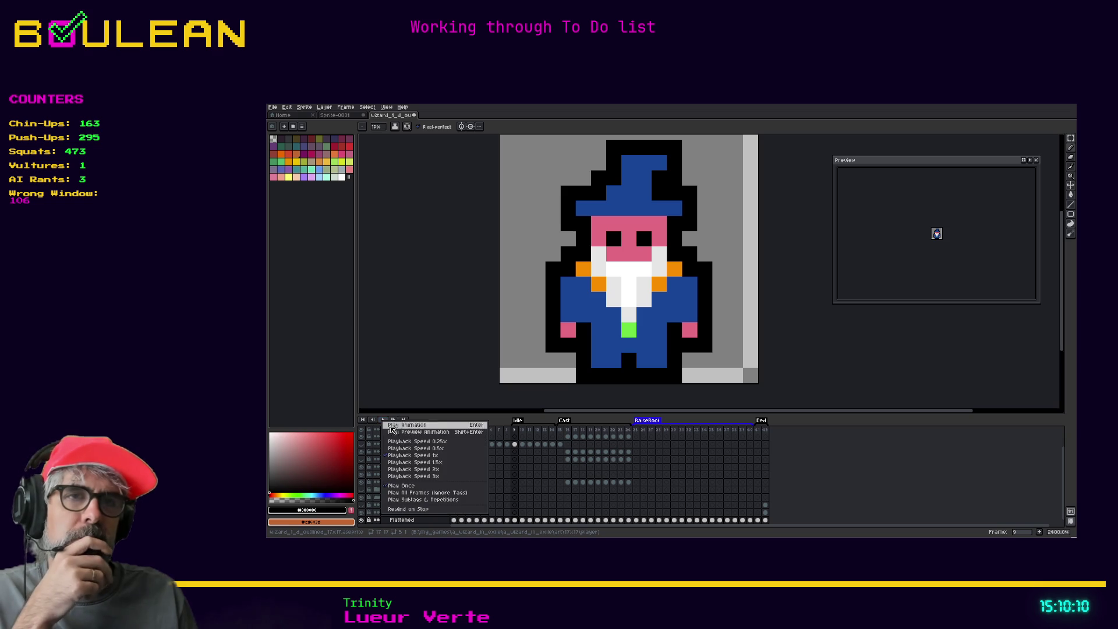
left_click(402, 448)
left_click(387, 421)
left_click(387, 421)
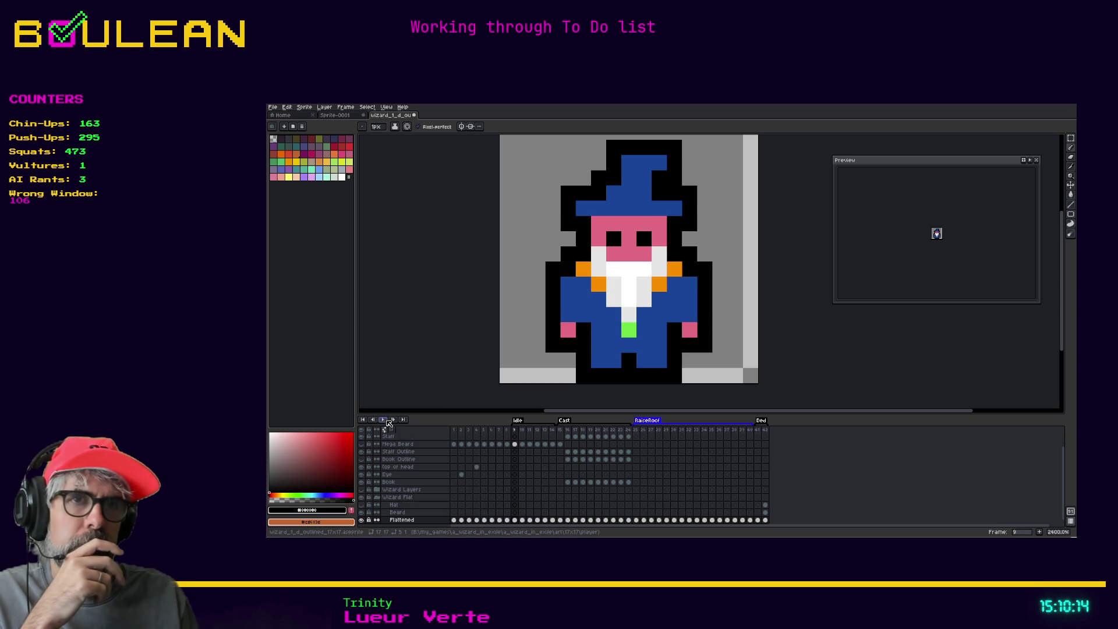
left_click(388, 421)
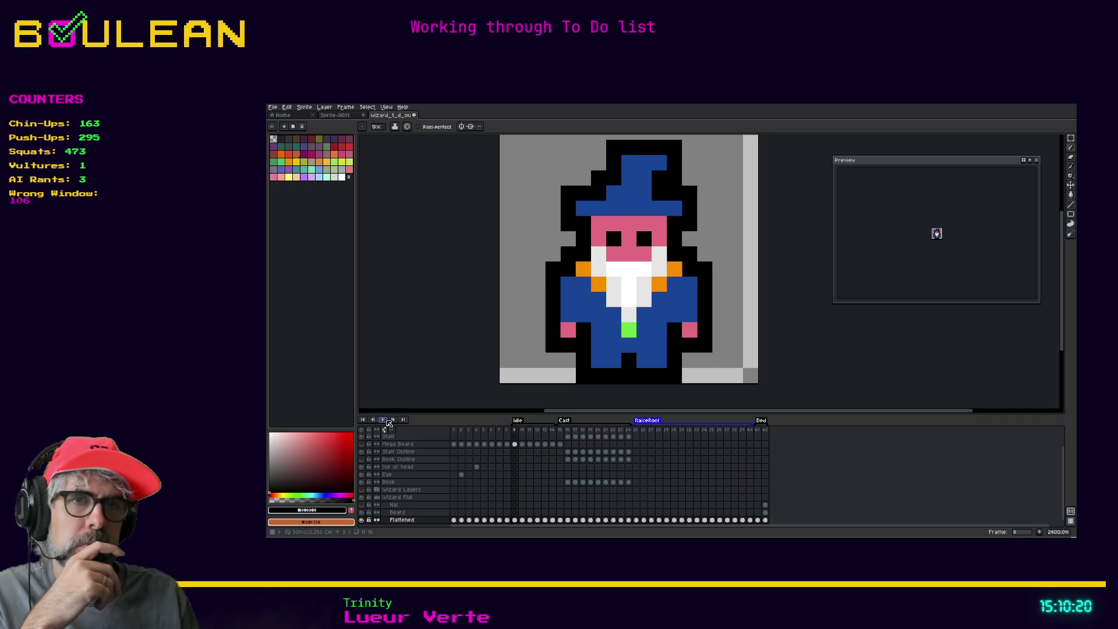
left_click(387, 421)
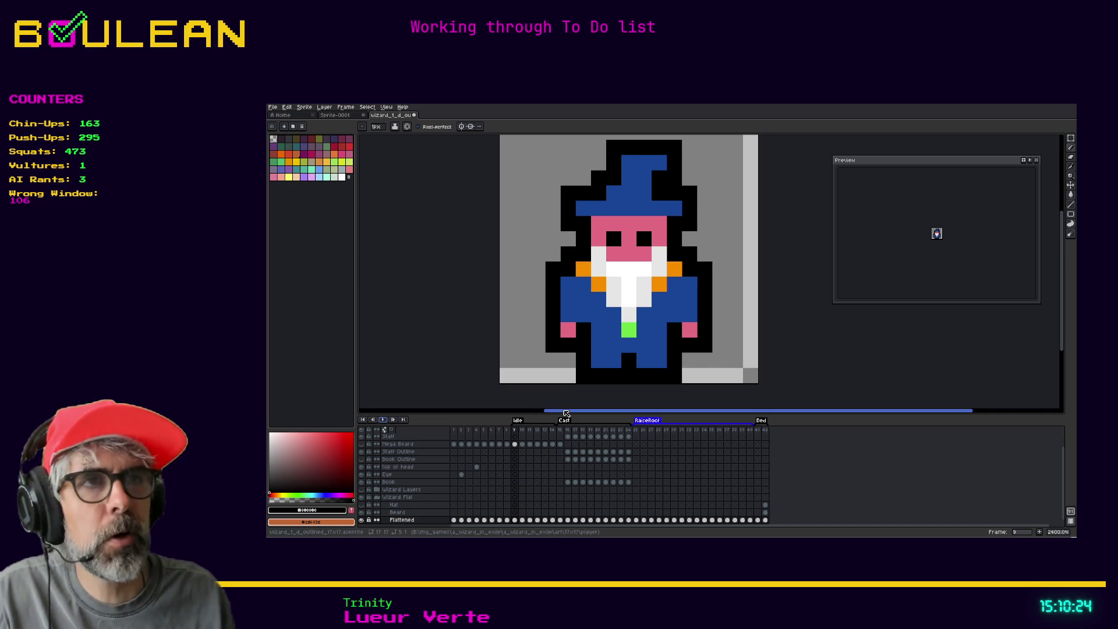
left_click_drag(1062, 298, 1062, 285)
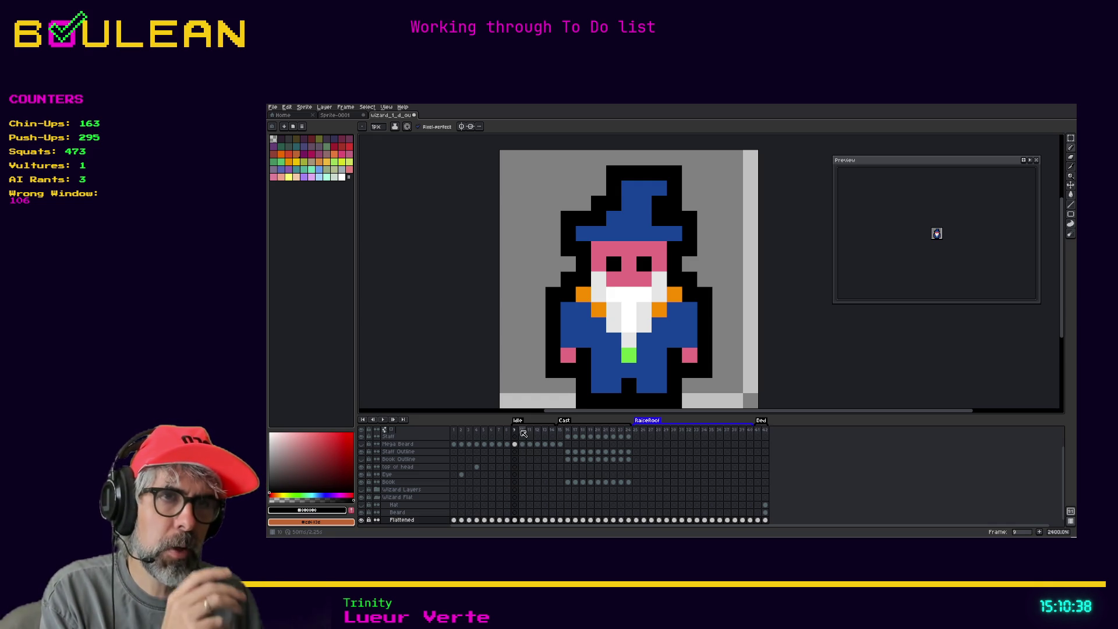
Step: Insert a new frame after frame 10 and another after frame 14
left_click(523, 429)
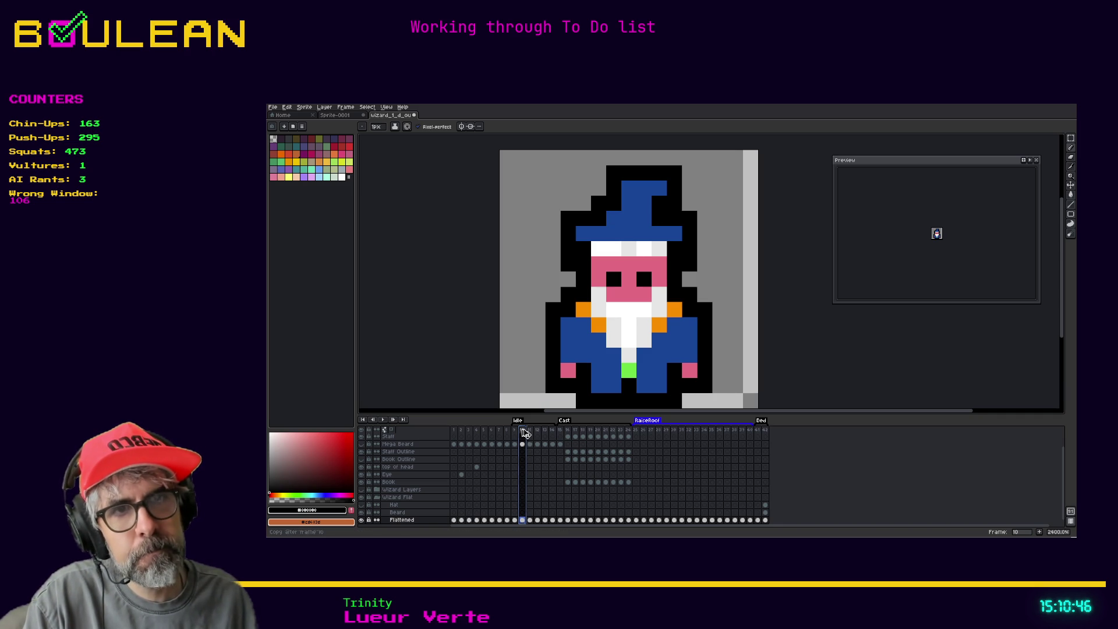
key("alt+n")
left_click(539, 431)
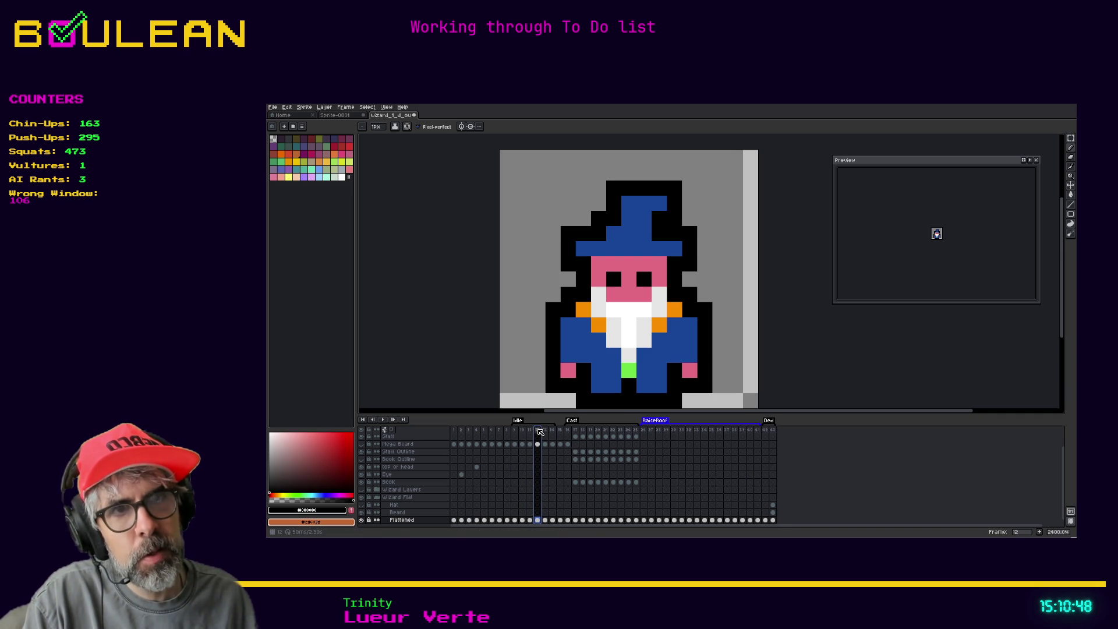
left_click(545, 430)
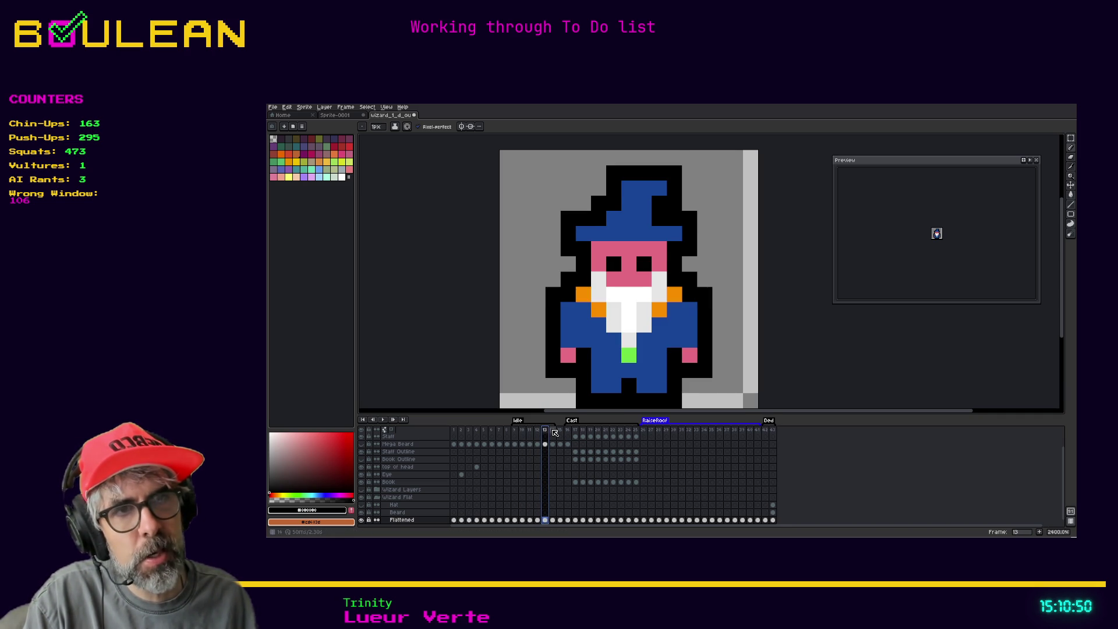
left_click(553, 431)
key("alt+n")
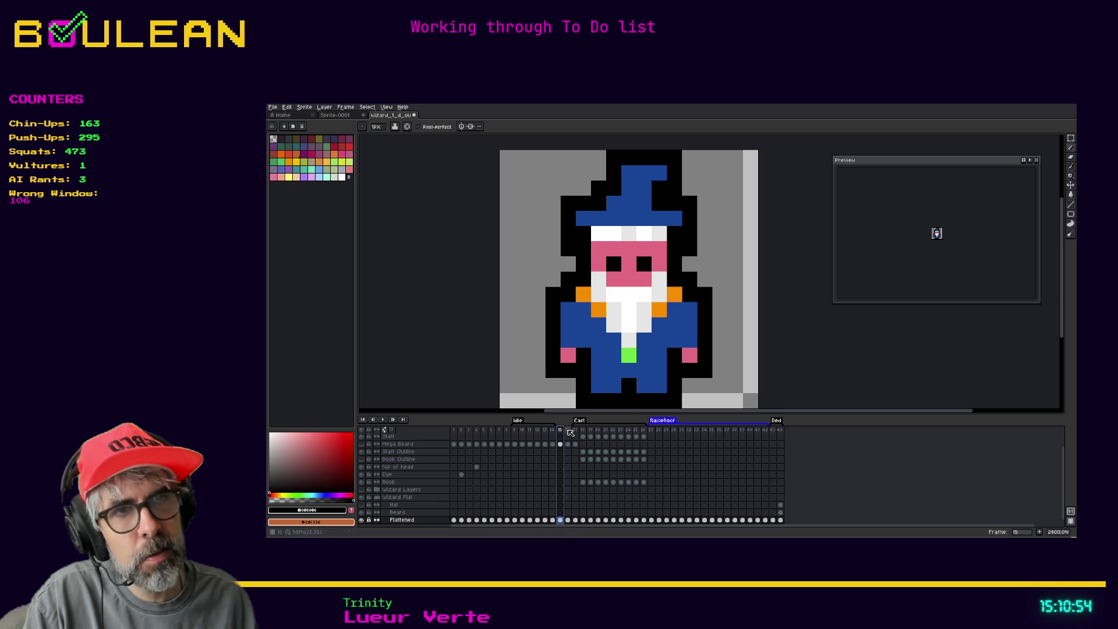
left_click(569, 431)
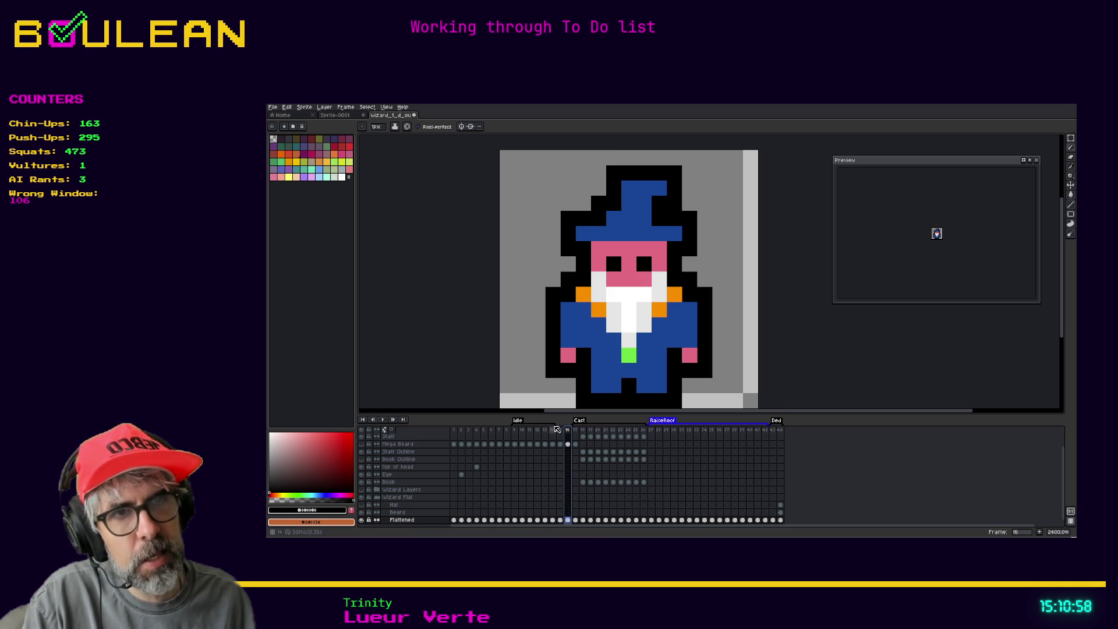
right_click(519, 423)
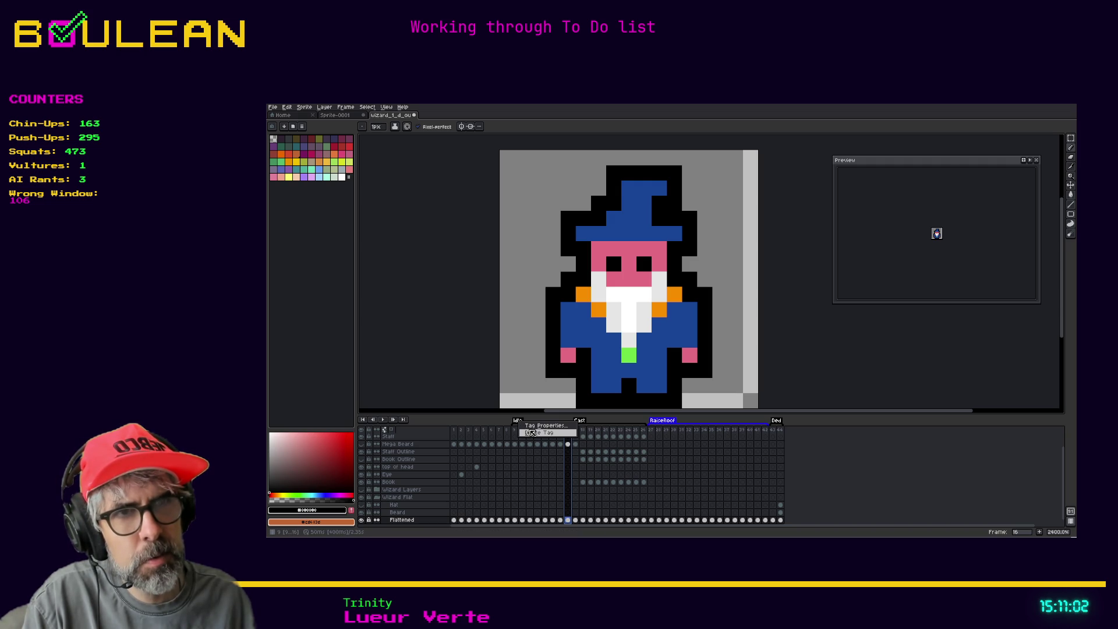
Step: Confirm the Idle tag properties for frames 9–16, then play the idle loop from frame 9
left_click(537, 426)
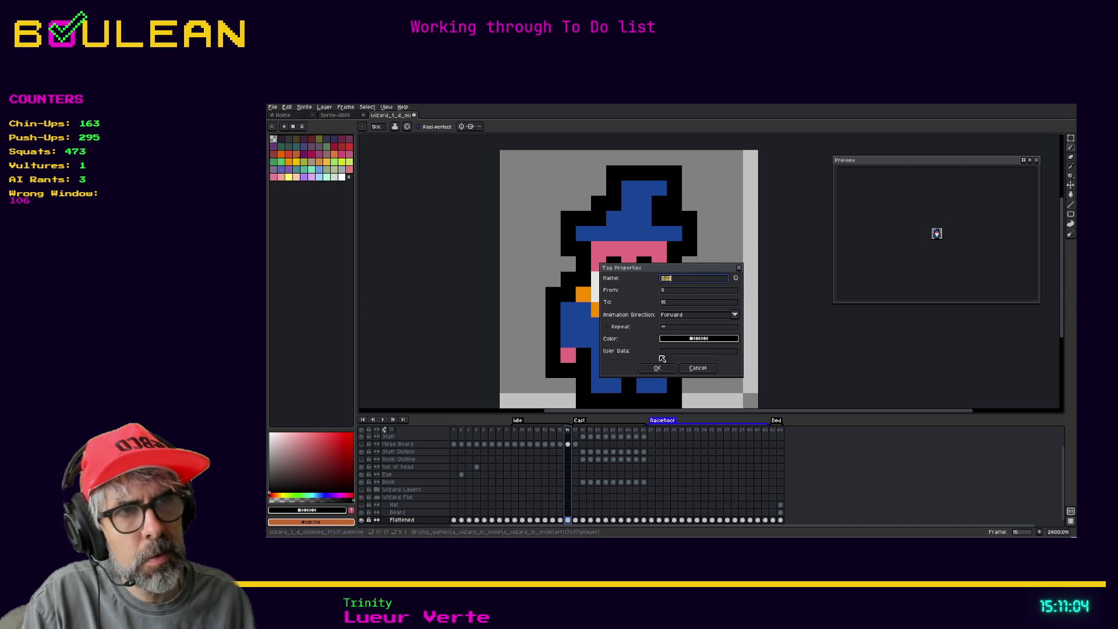
left_click(656, 368)
left_click(517, 430)
left_click(382, 423)
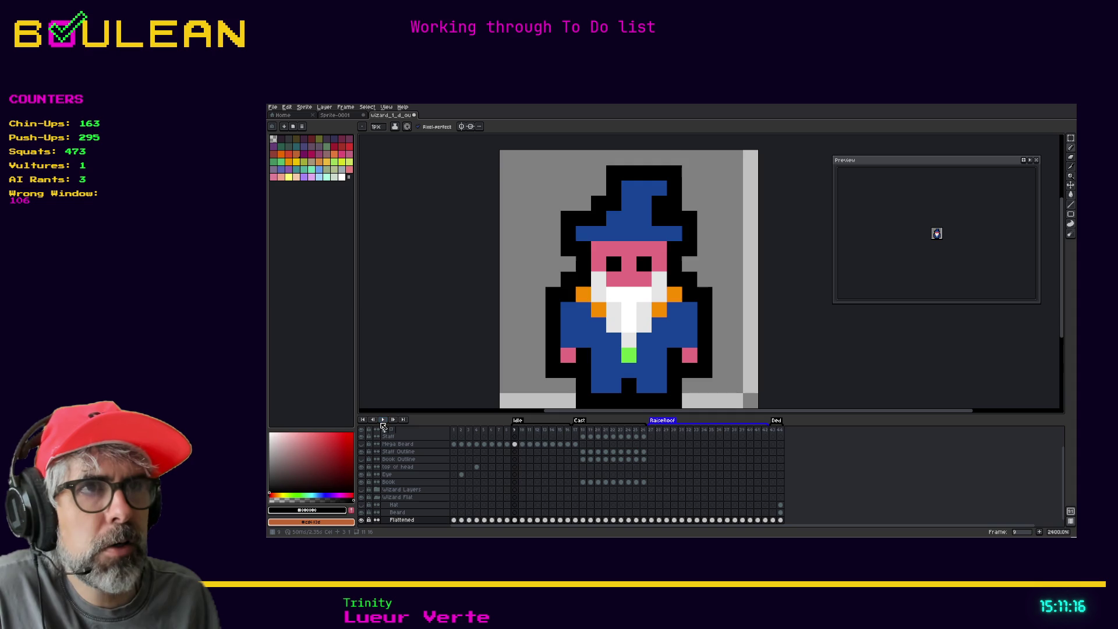
Step: Stop playback and insert two new frames after frame 12 to lengthen the hat bob
left_click(383, 423)
left_click(531, 431)
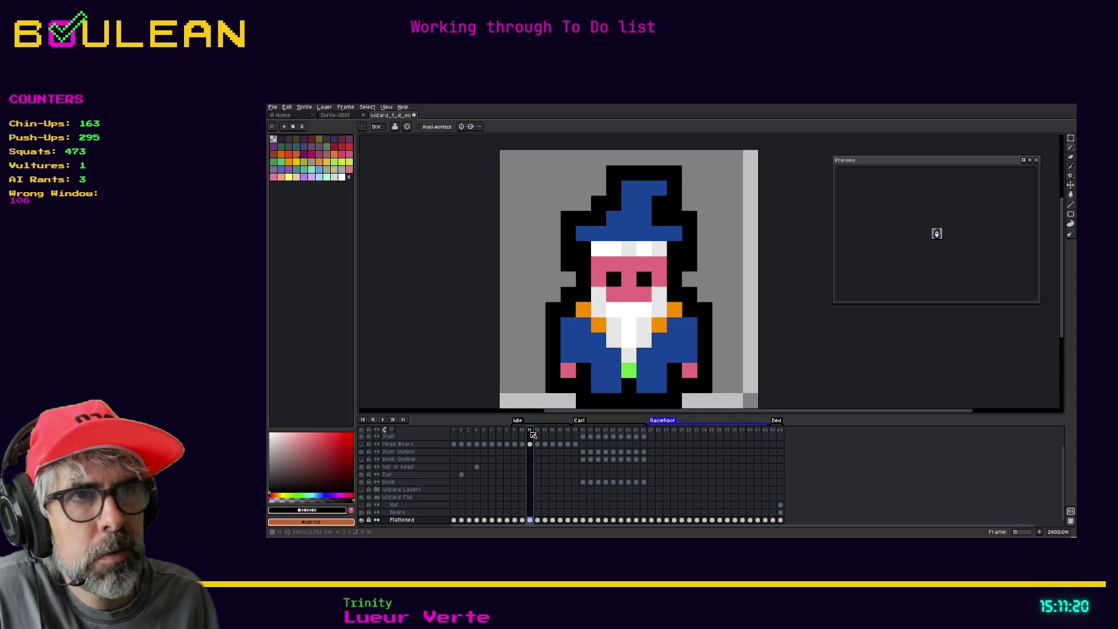
right_click(531, 432)
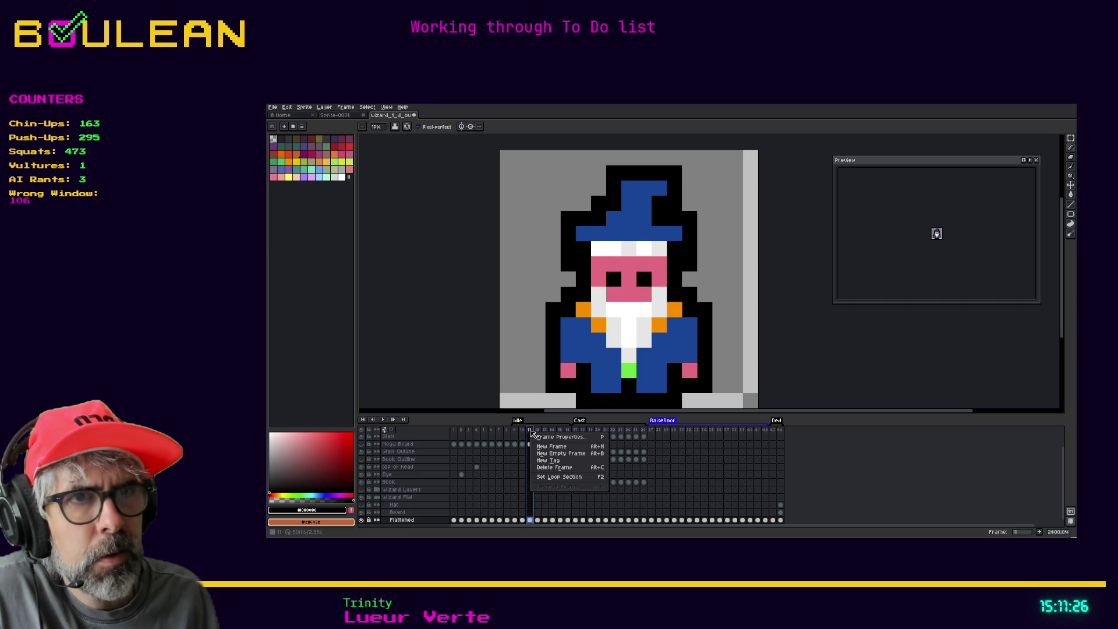
key("Escape")
left_click(524, 432)
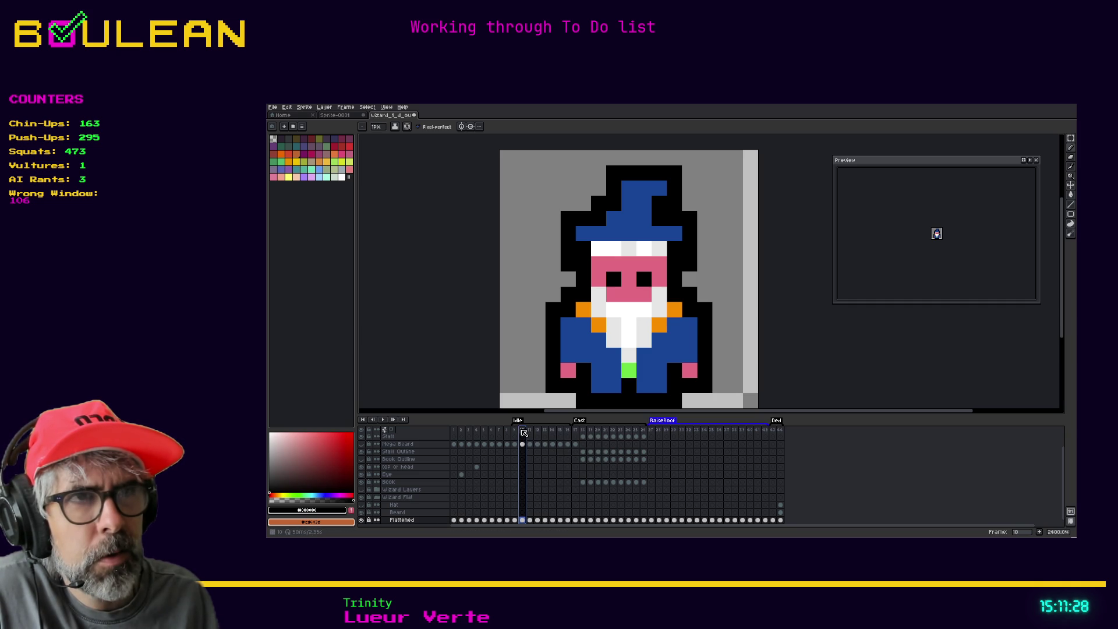
left_click(530, 432)
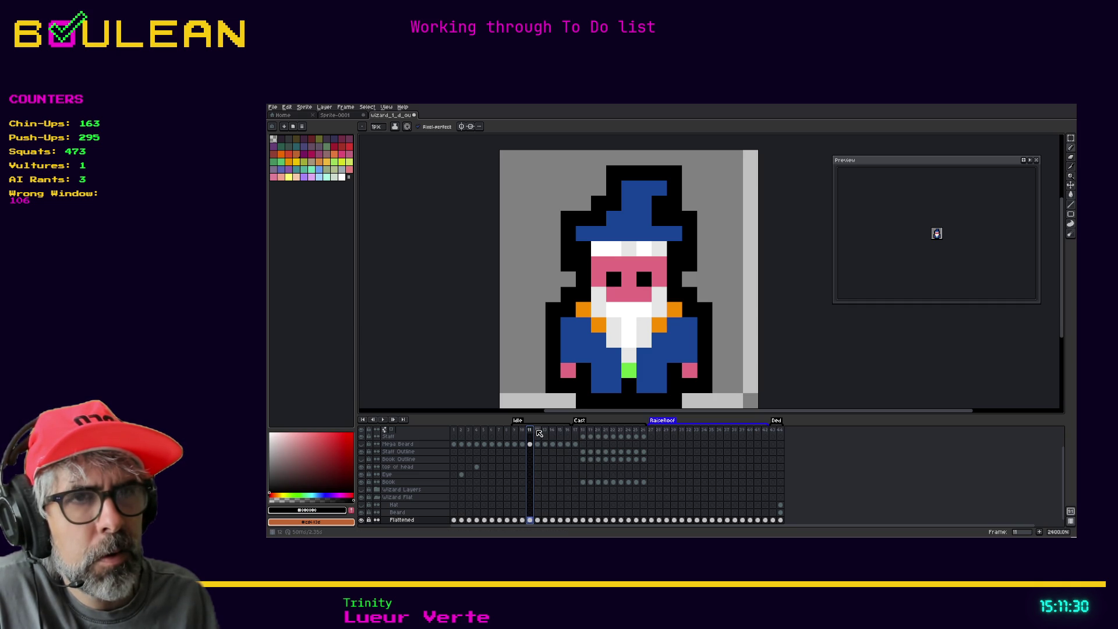
left_click(538, 432)
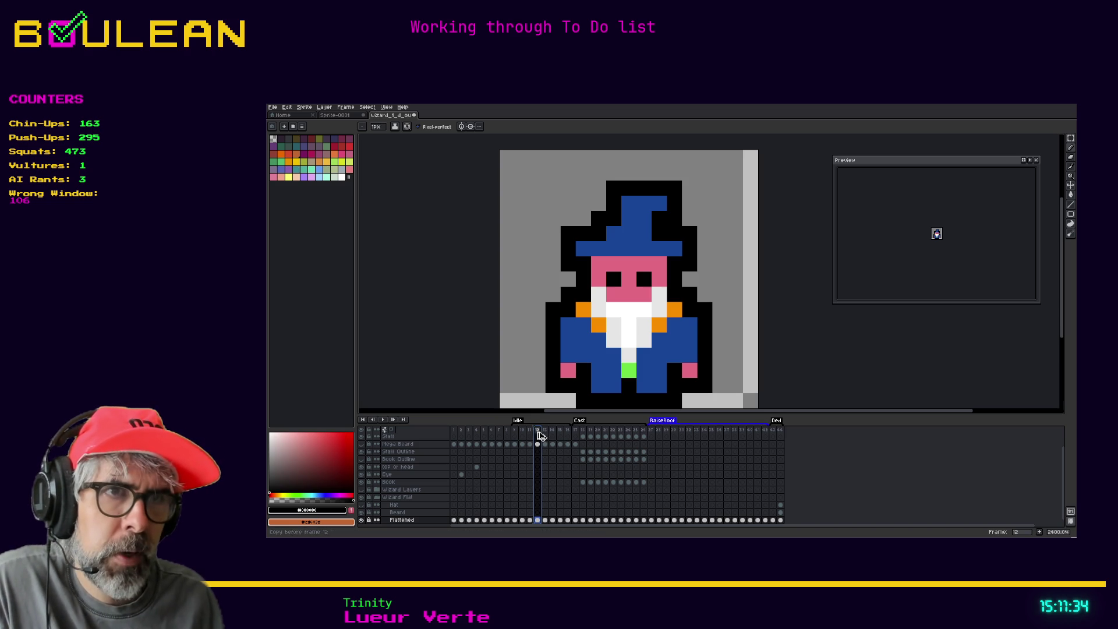
key("alt+n")
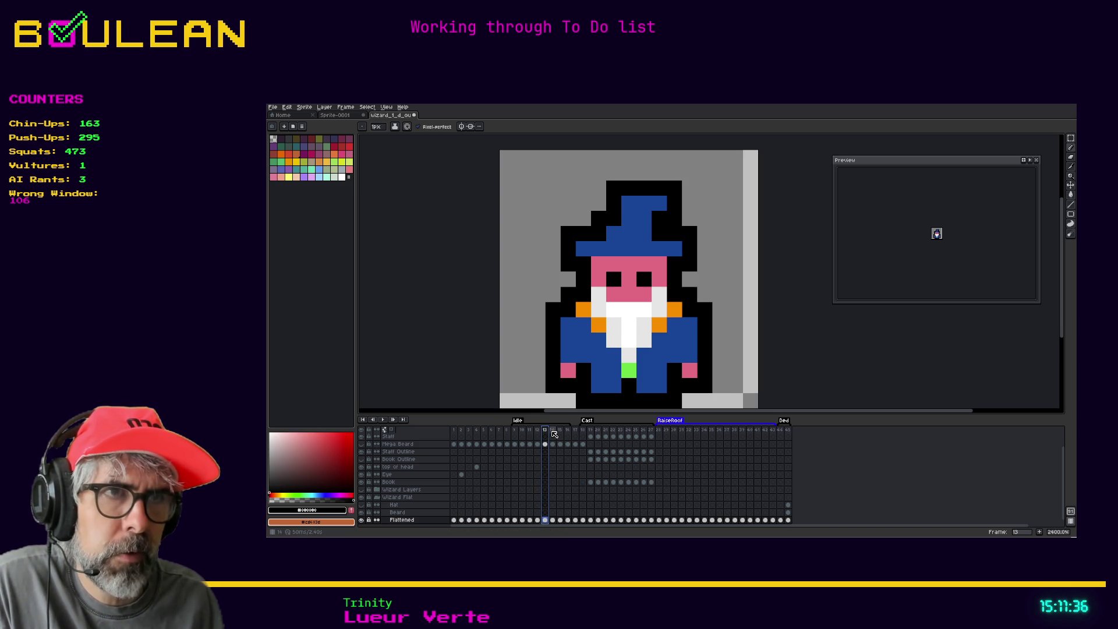
left_click(552, 432)
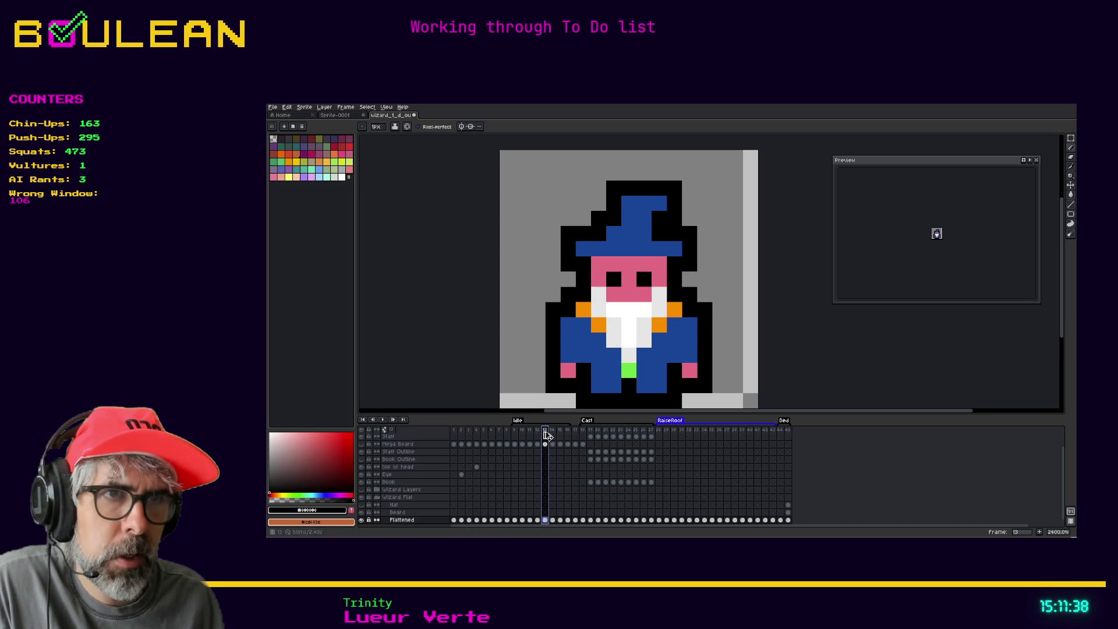
key("alt+n")
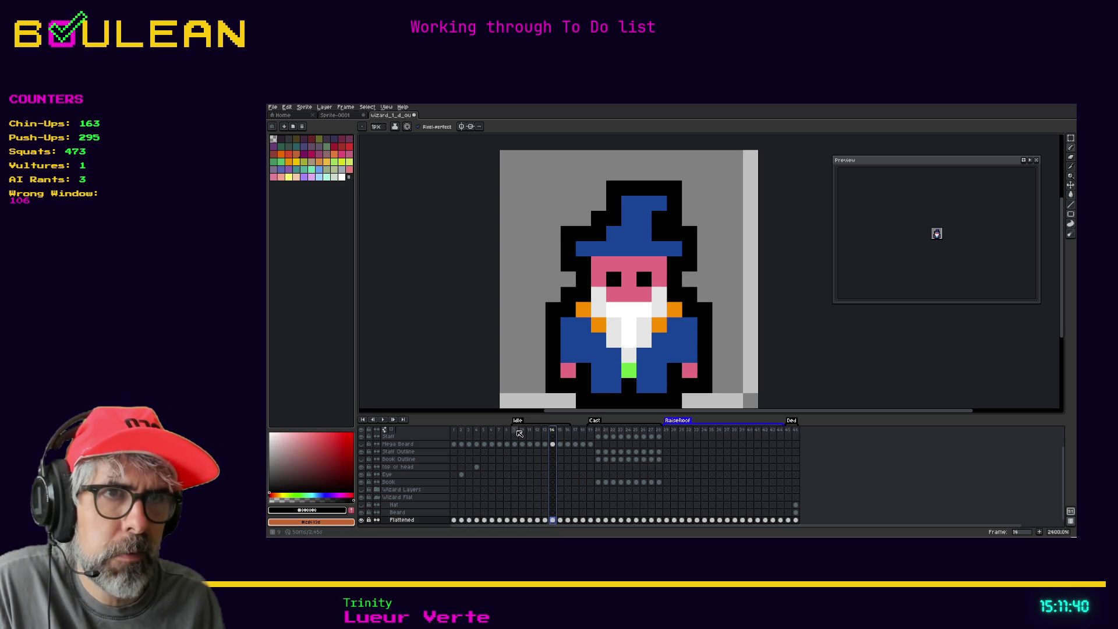
Step: Play the animation to preview the timing, then step through frames 11–14
left_click(519, 433)
left_click(383, 420)
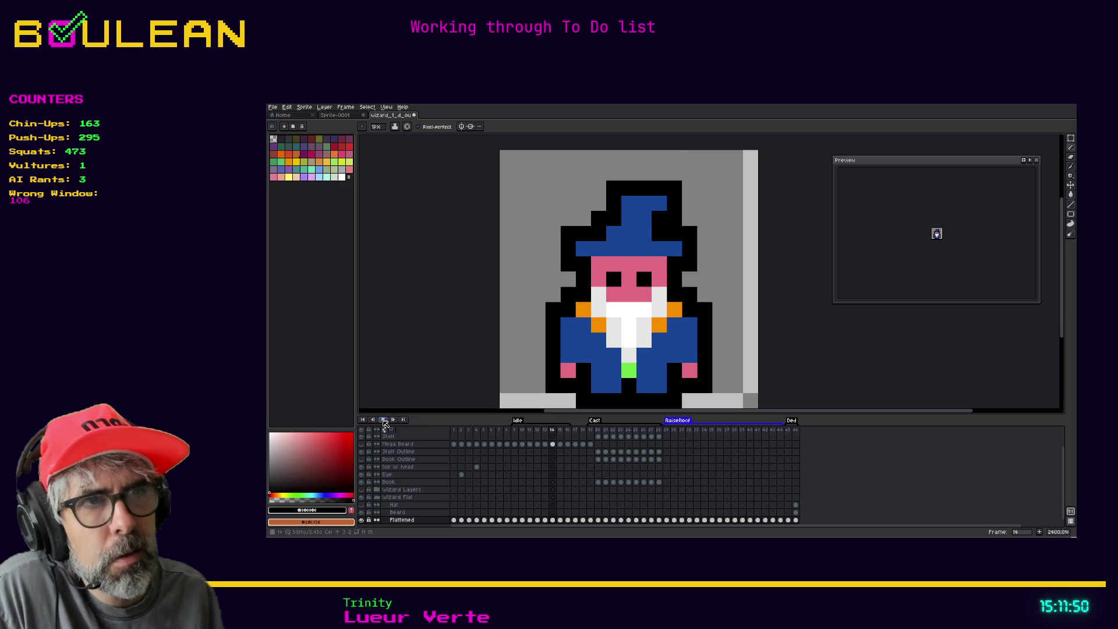
left_click(383, 420)
left_click(538, 430)
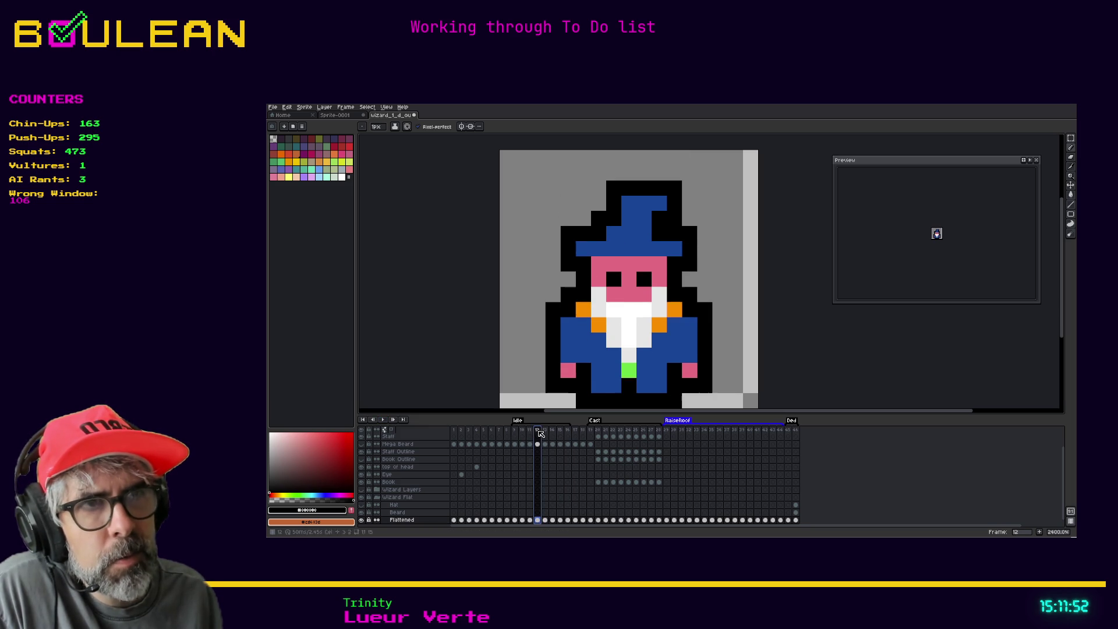
left_click(546, 431)
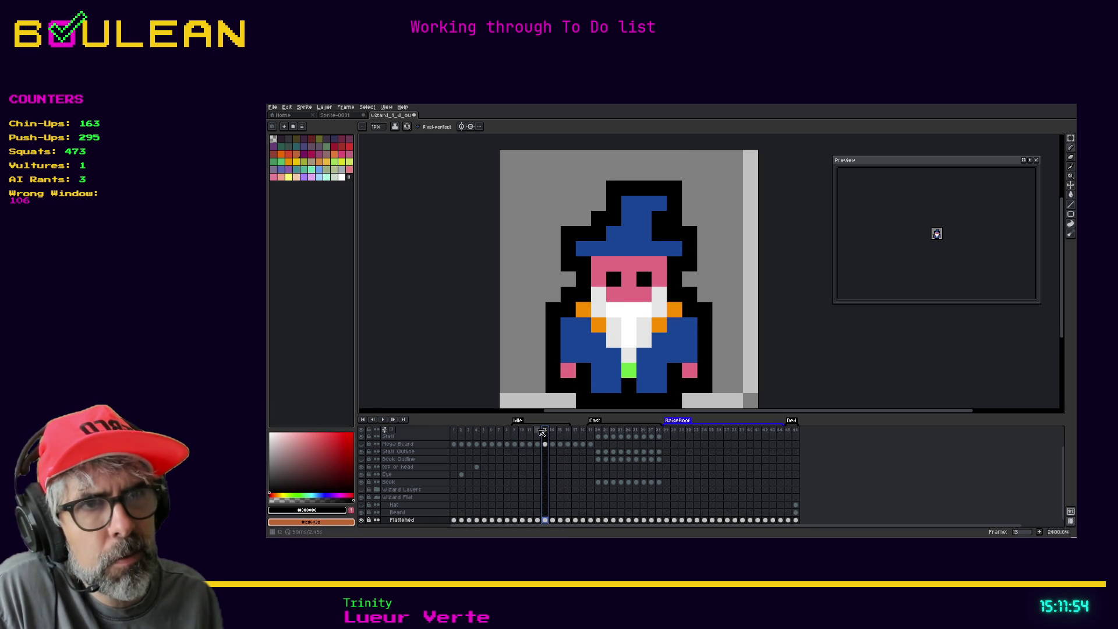
left_click(529, 431)
left_click(537, 431)
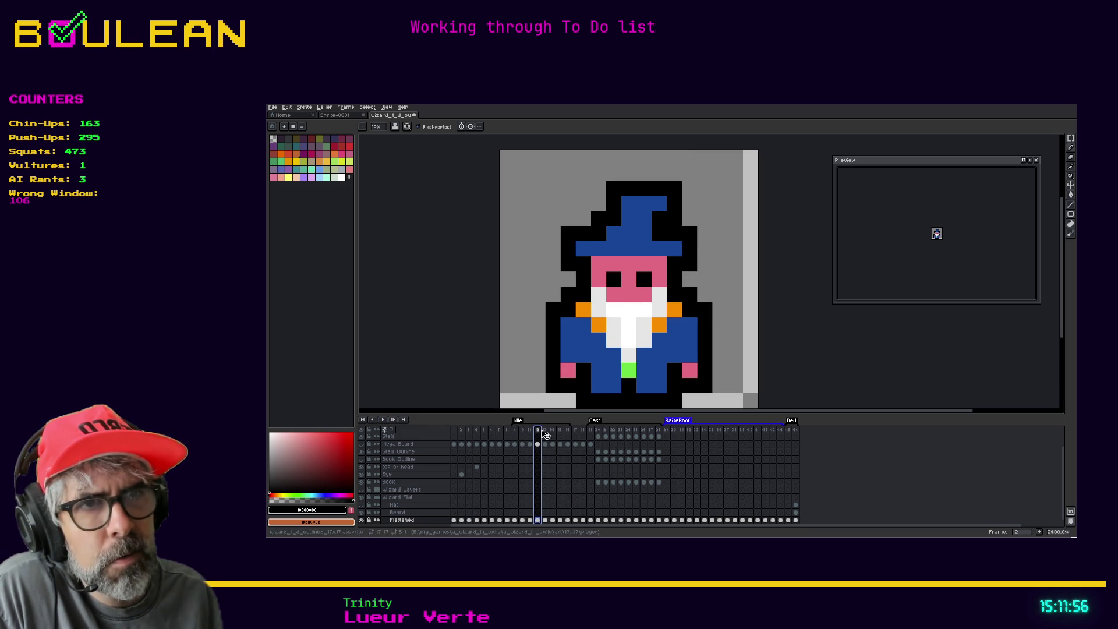
left_click(547, 431)
left_click(553, 432)
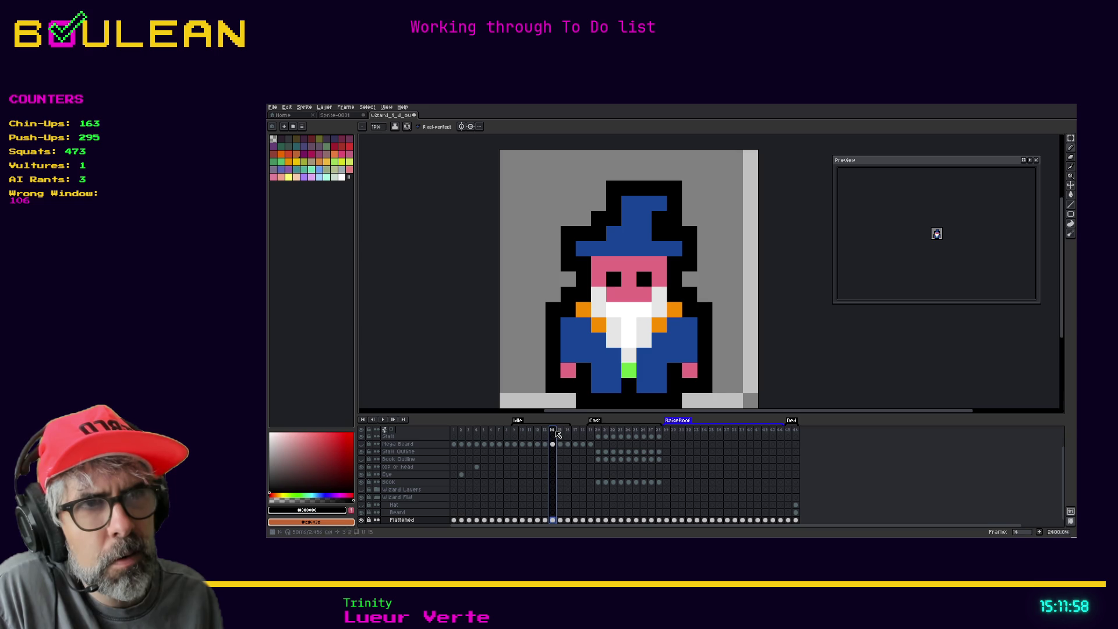
Step: Delete frame 14 and return to frame 9
right_click(554, 434)
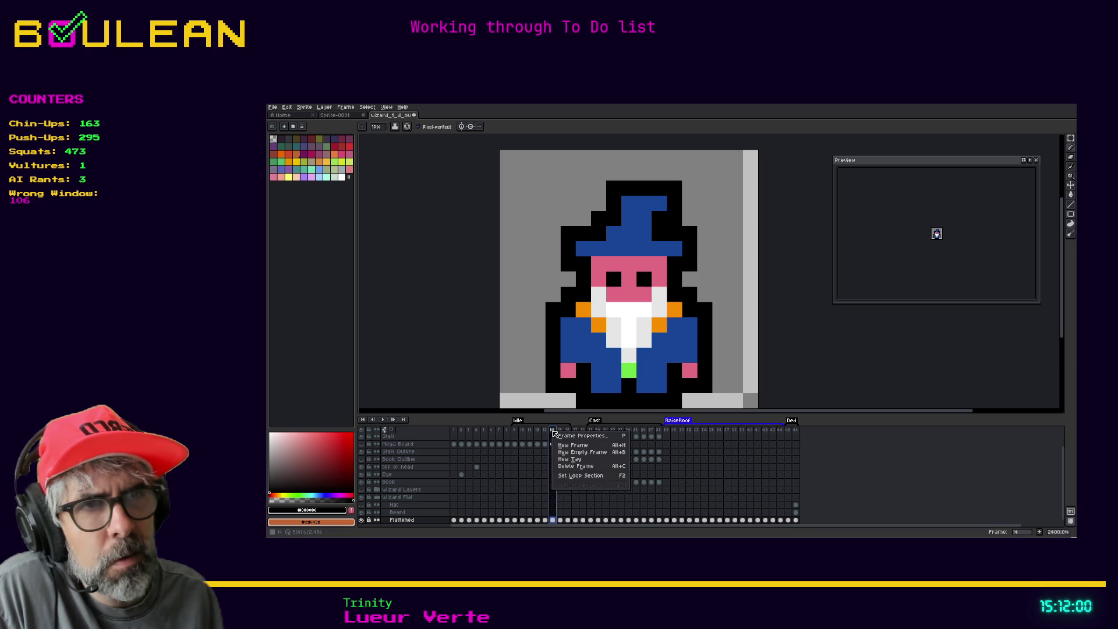
left_click(565, 467)
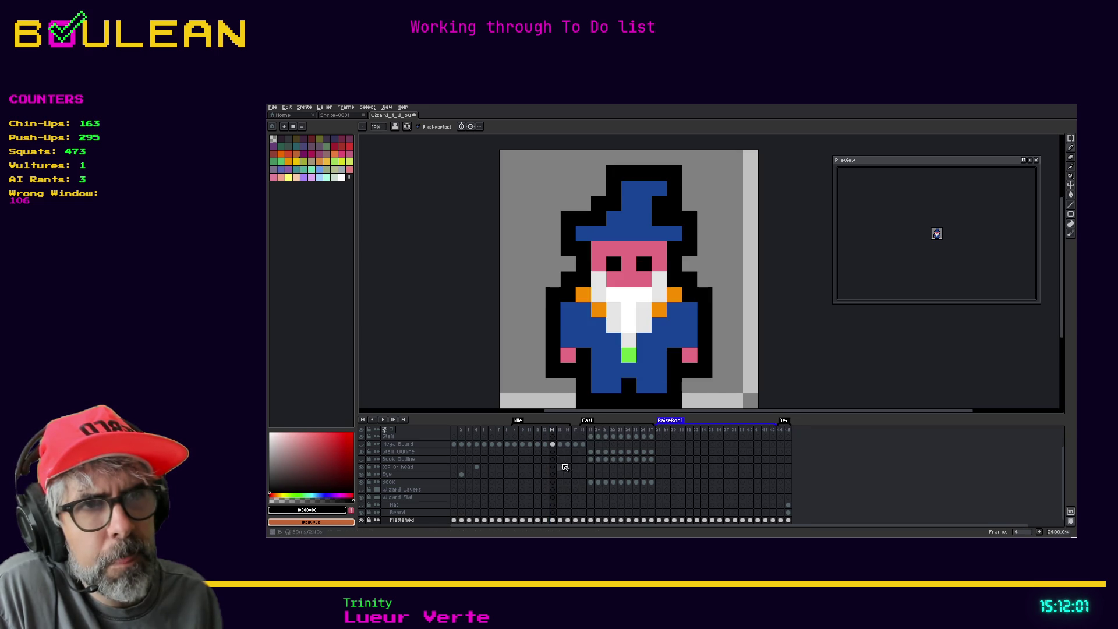
left_click(515, 432)
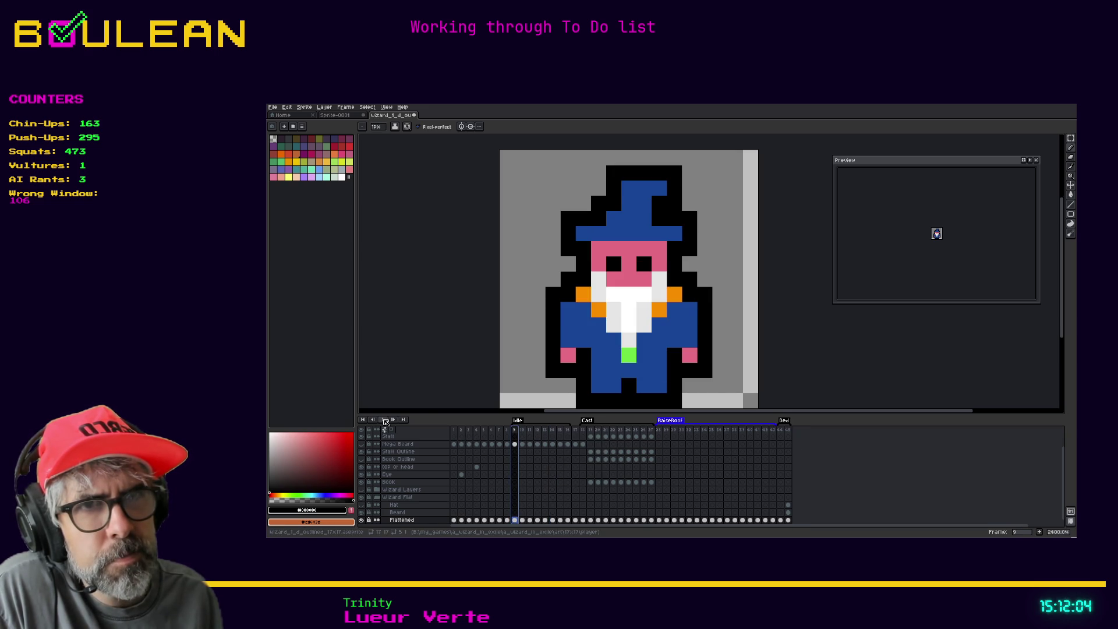
Step: Play the idle loop, check frames 15–17, and open the Idle tag's properties
left_click(386, 420)
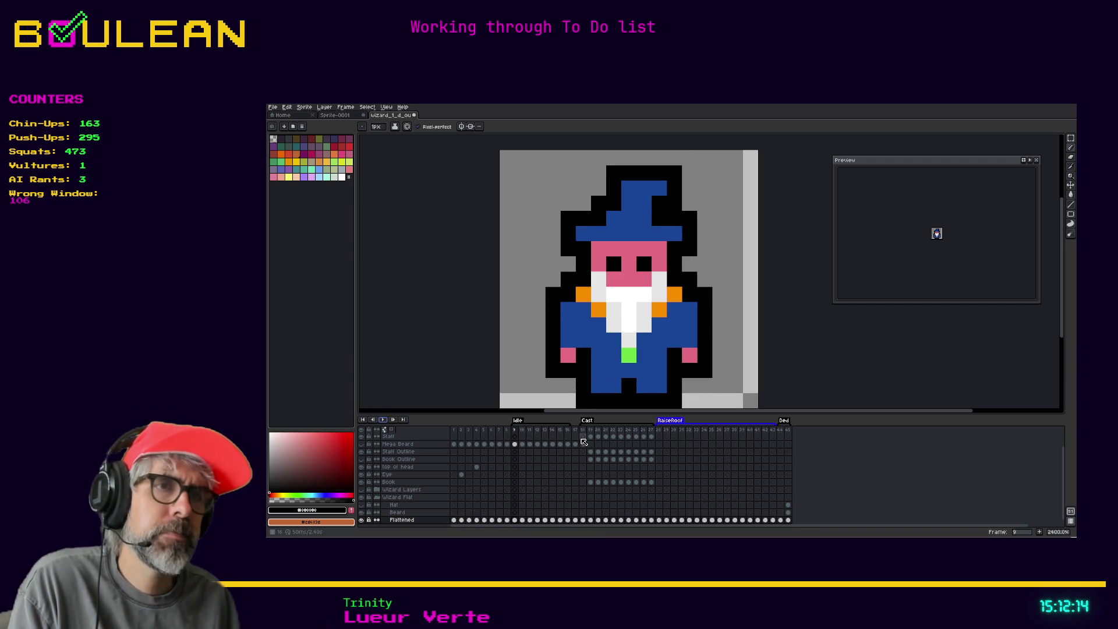
left_click(560, 431)
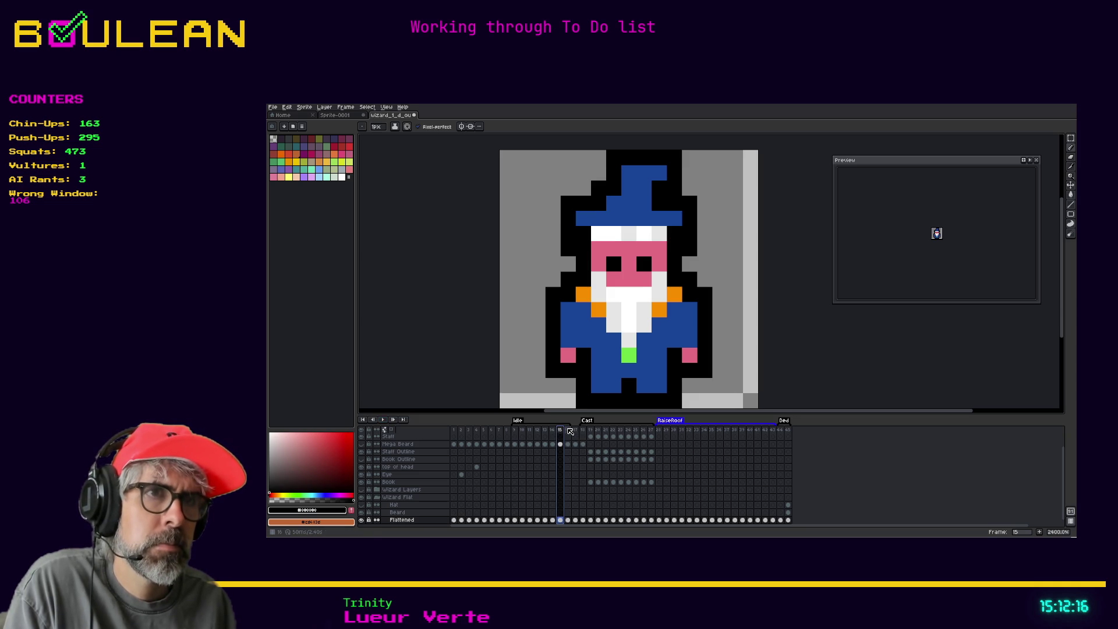
left_click(567, 431)
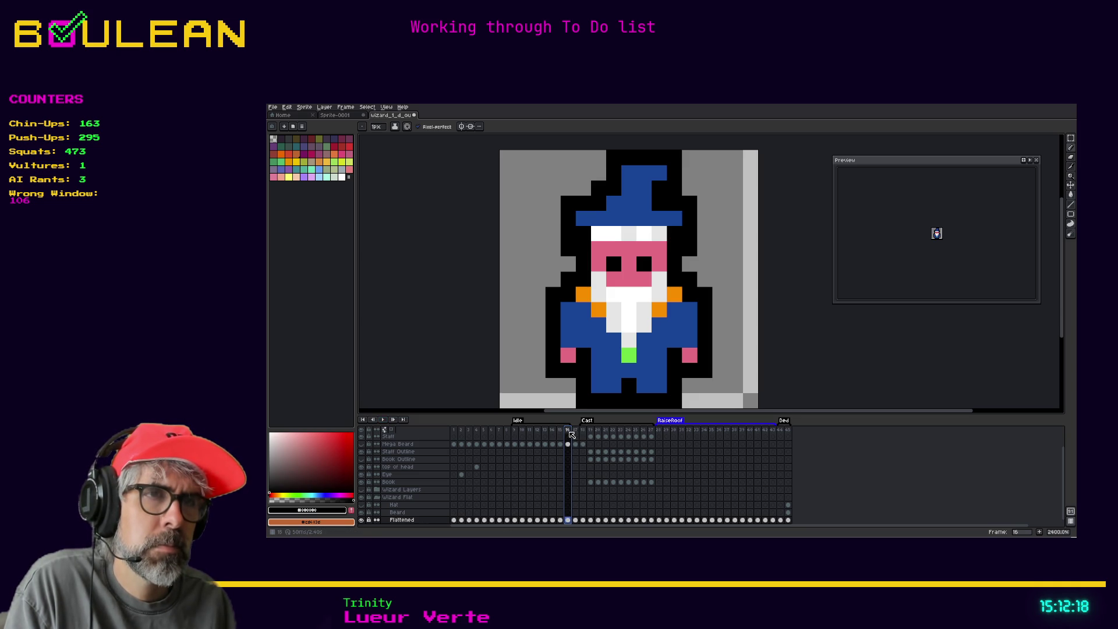
left_click(575, 430)
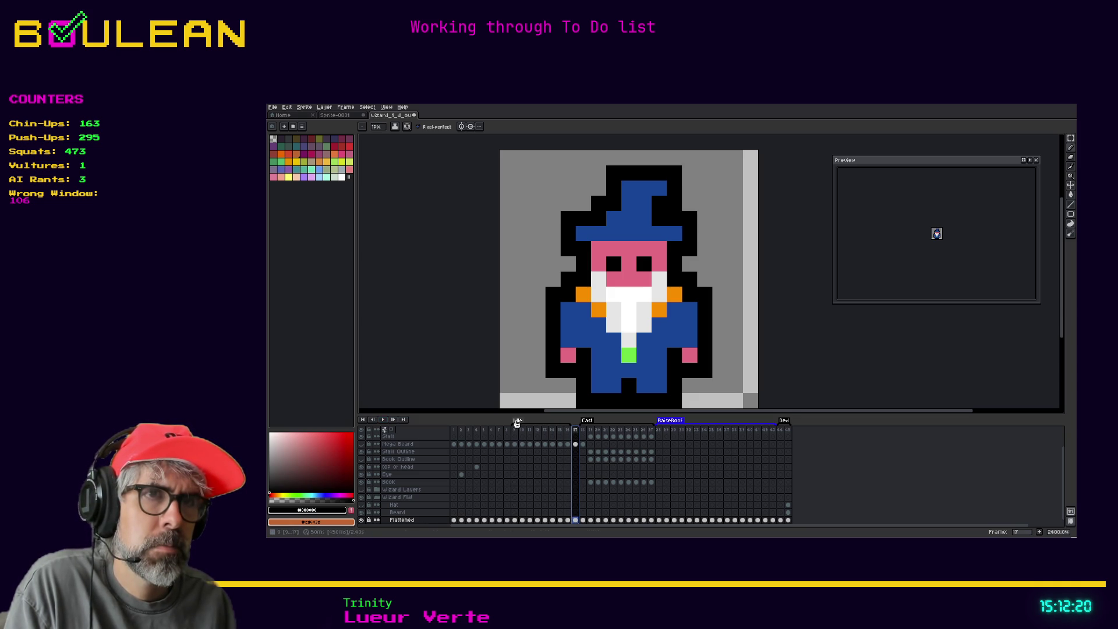
double_click(532, 427)
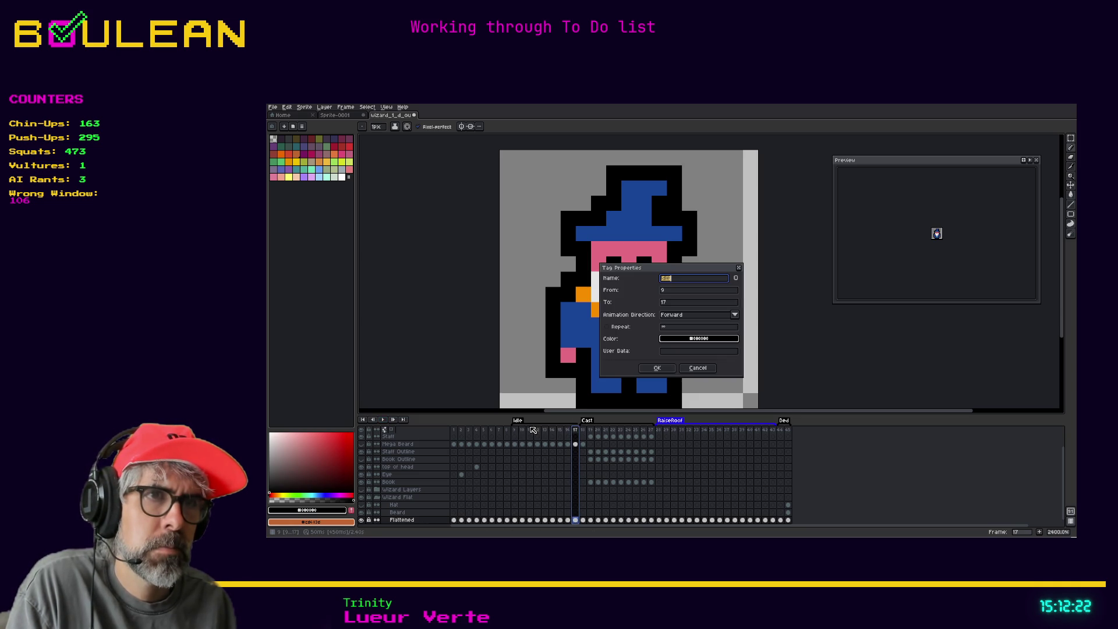
Step: Confirm the Idle tag as frames 9–17, then play and stop the loop from frame 9
left_click(656, 368)
left_click(516, 430)
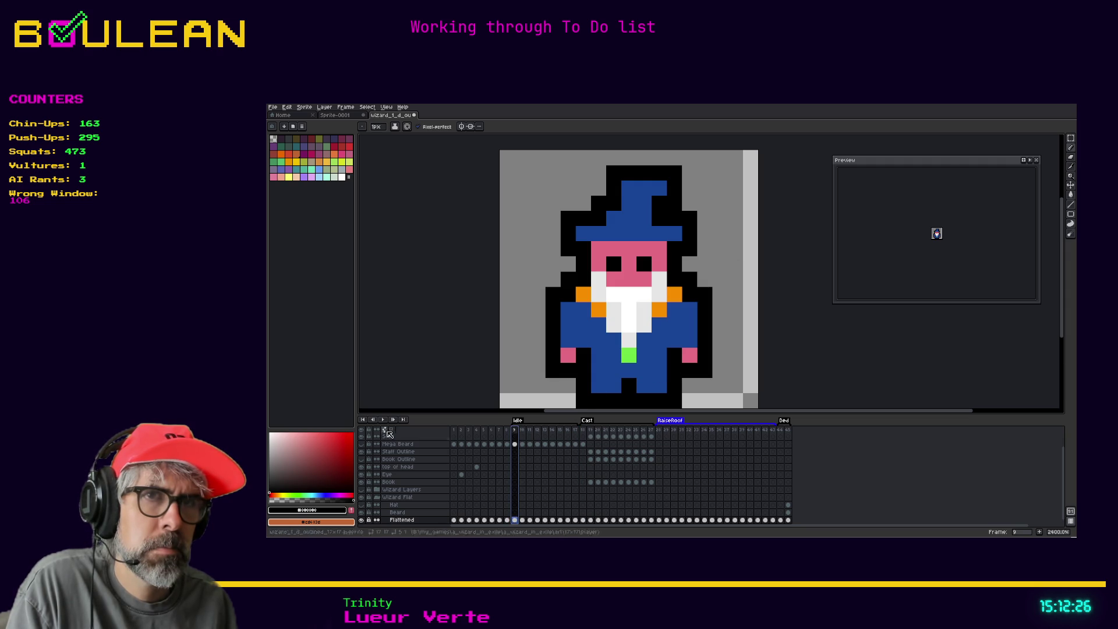
left_click(383, 419)
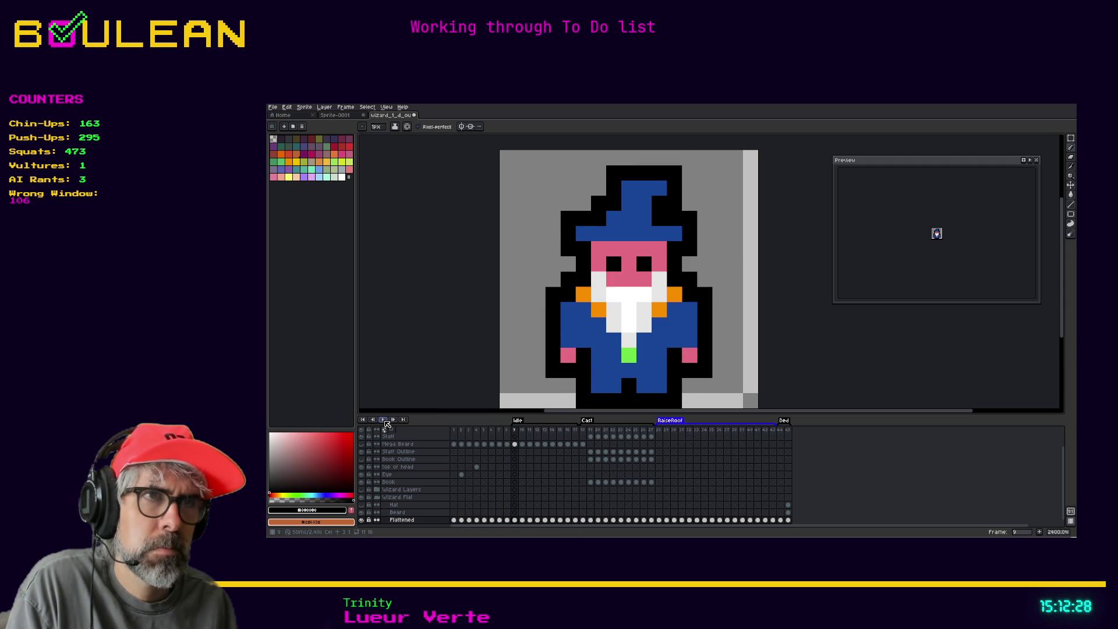
left_click(384, 421)
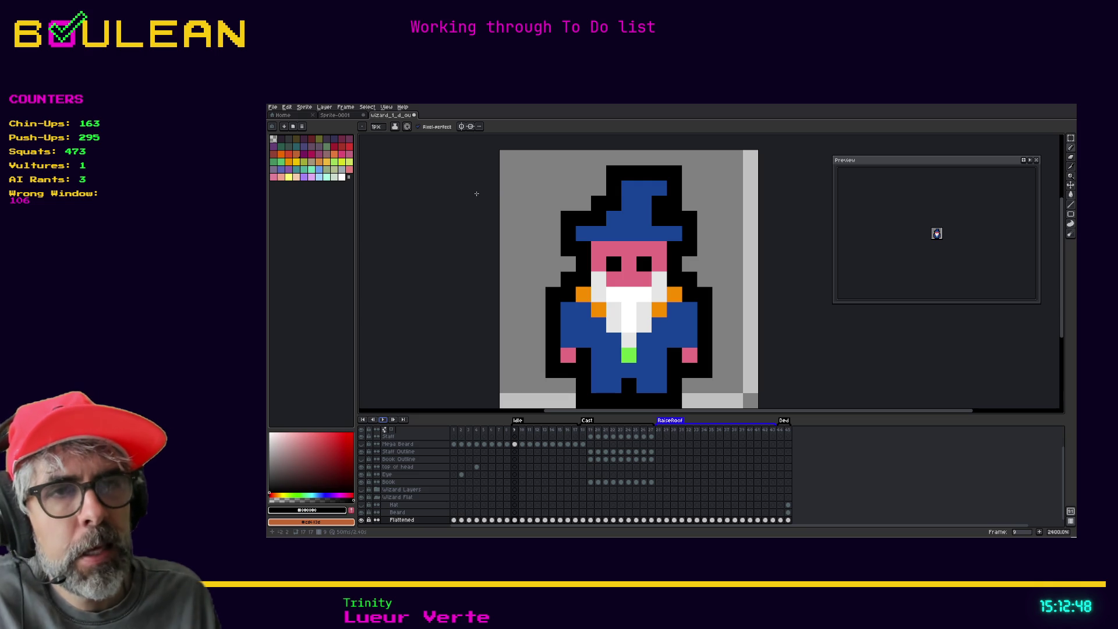
left_click(529, 431)
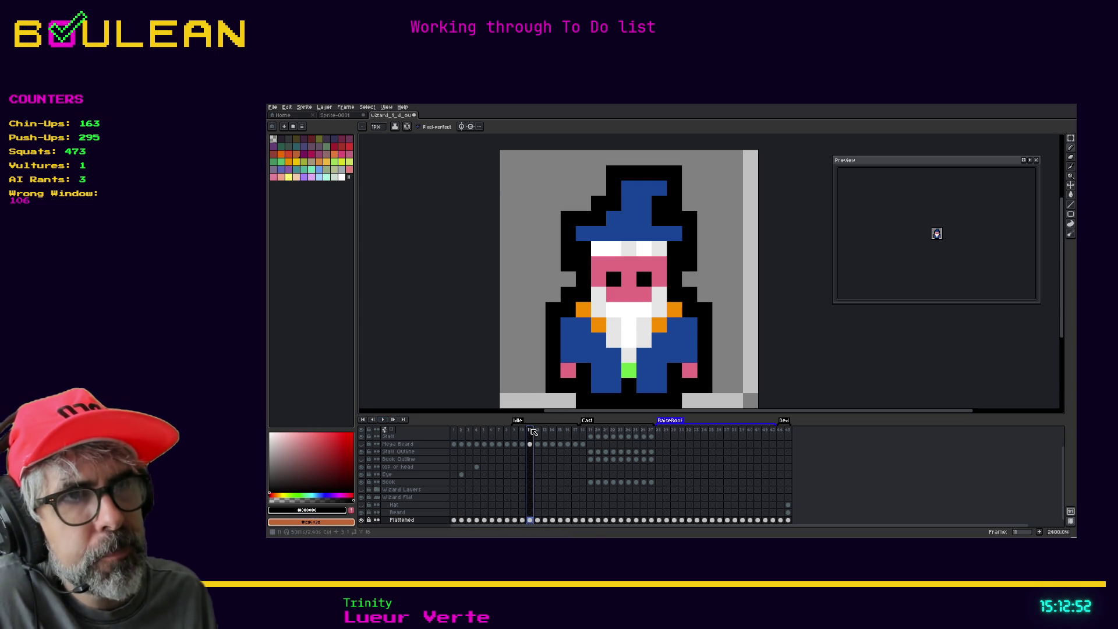
left_click(516, 431)
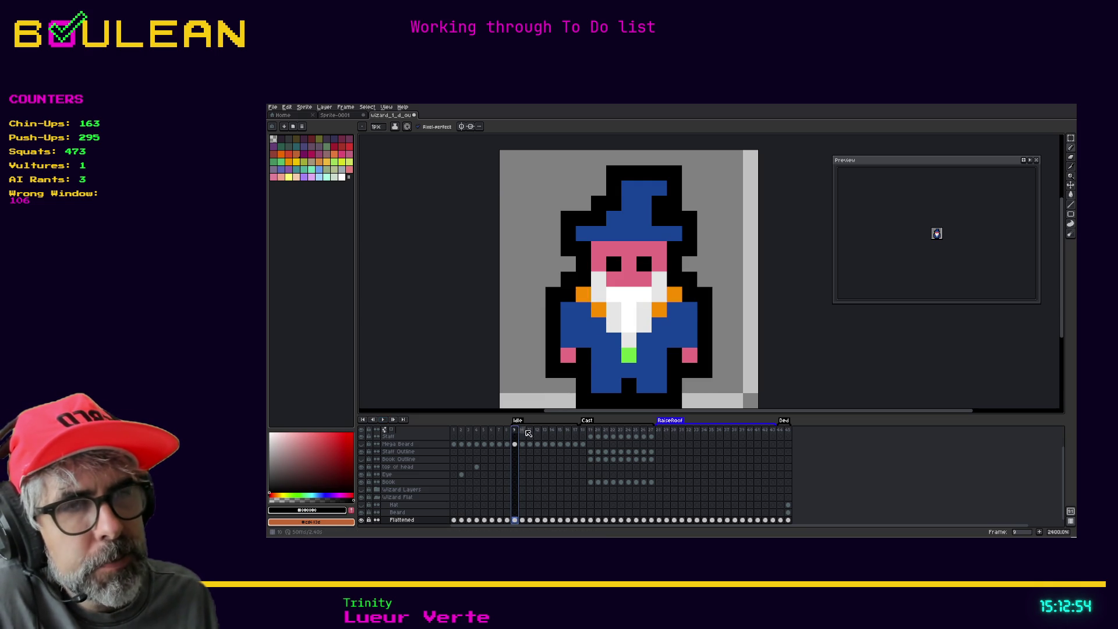
left_click(530, 431)
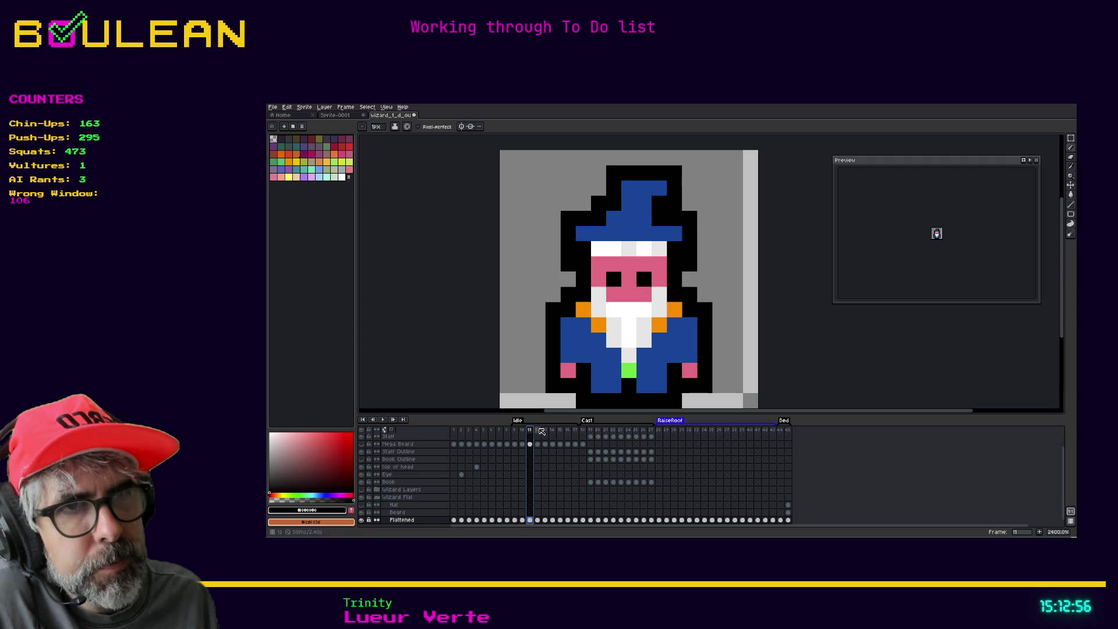
left_click(538, 430)
left_click(545, 431)
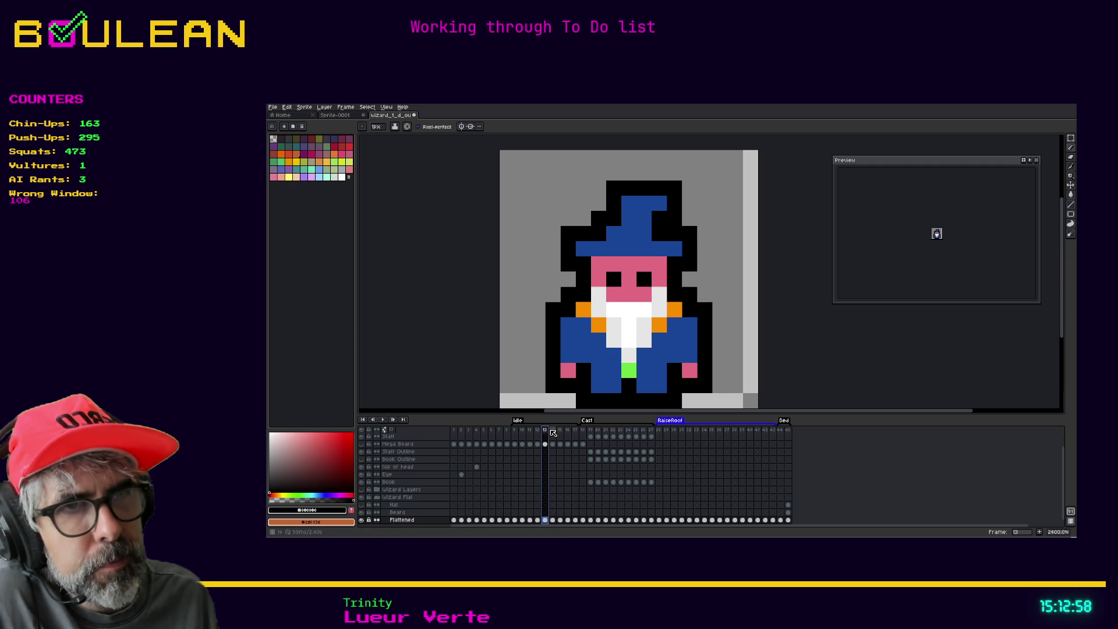
left_click(553, 431)
left_click(560, 432)
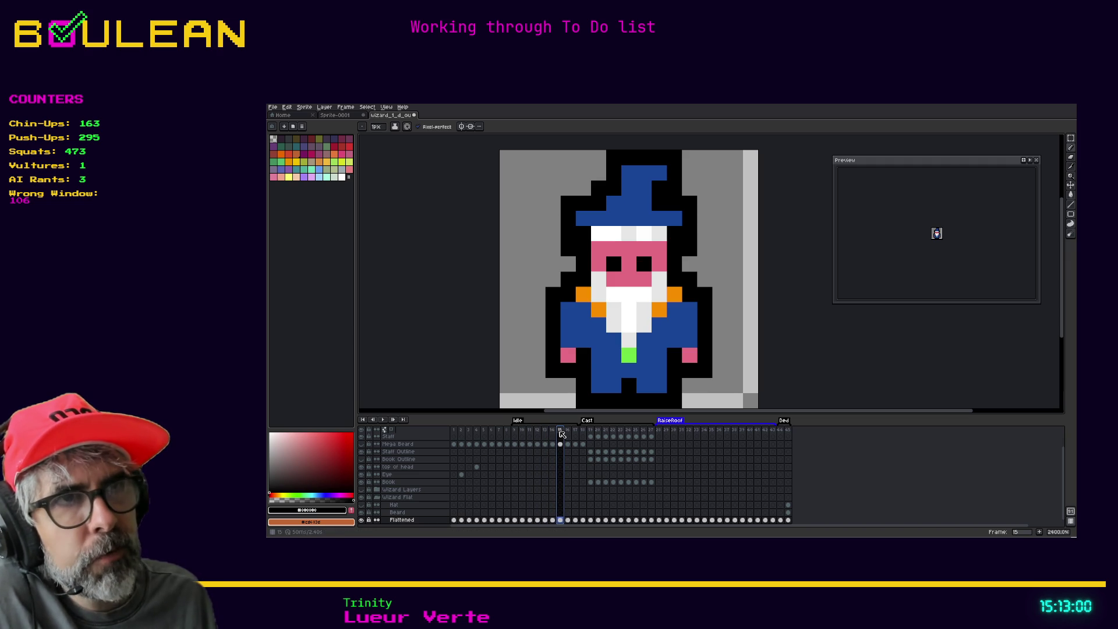
key("Left")
key("Right")
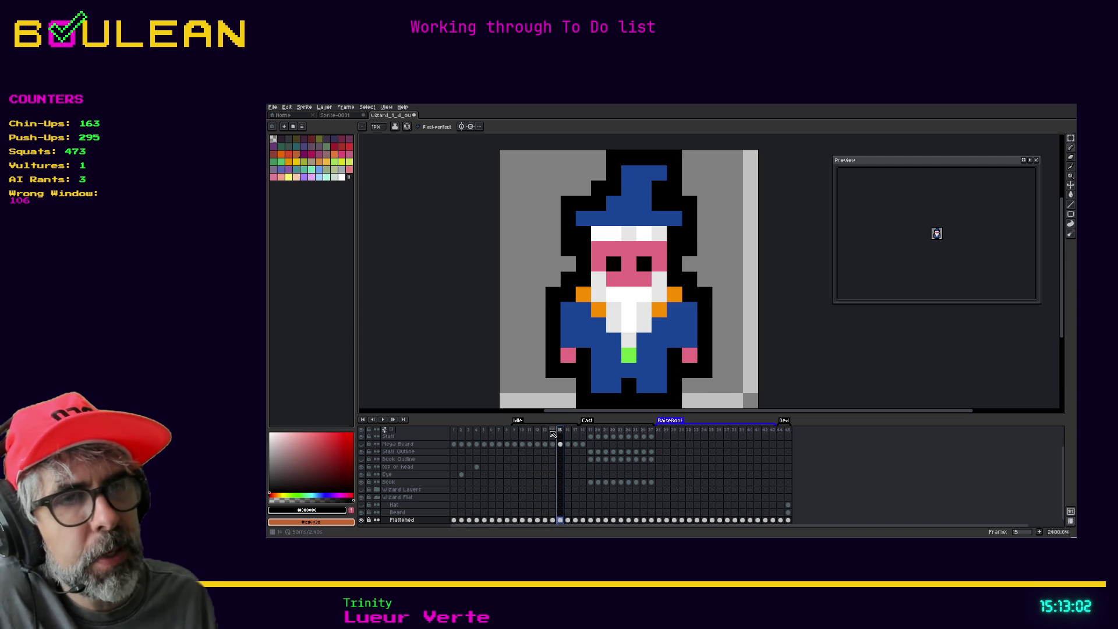
left_click(552, 432)
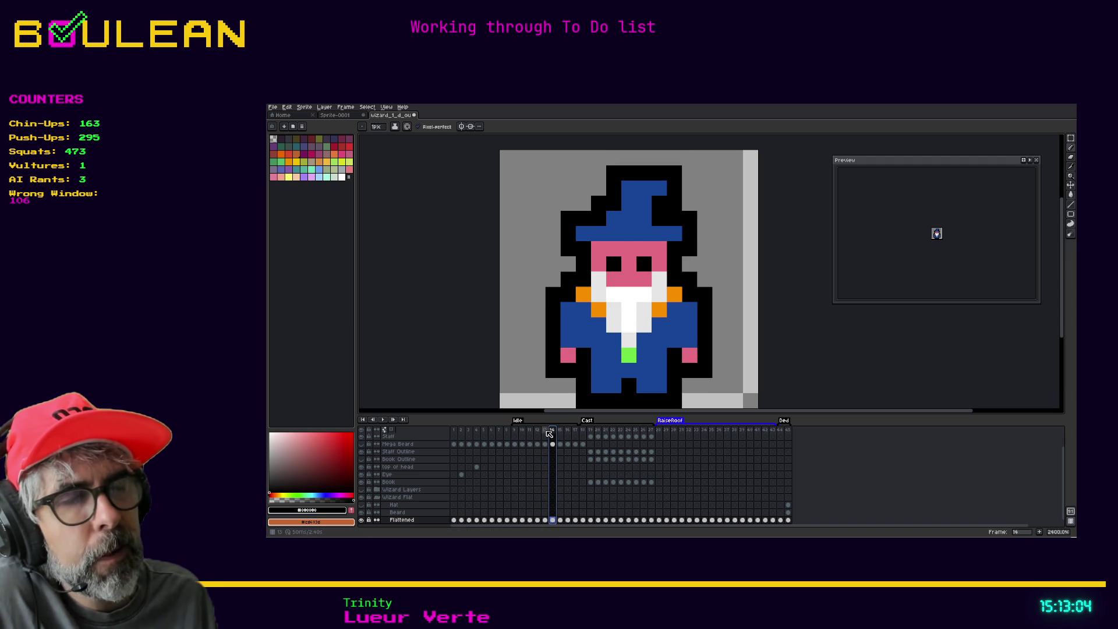
left_click(560, 433)
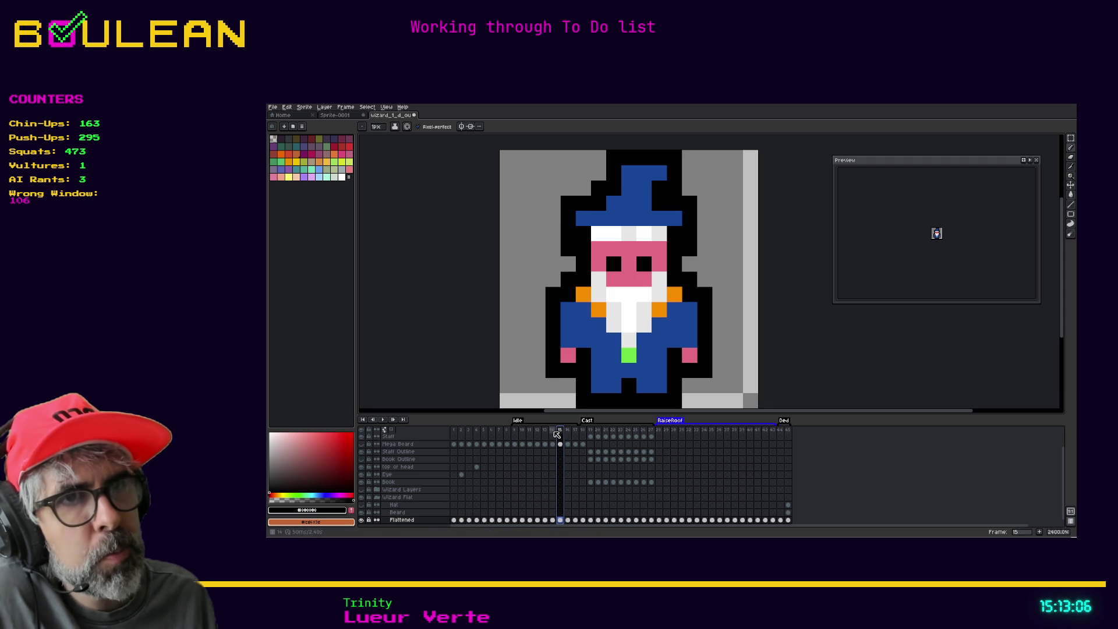
left_click(553, 431)
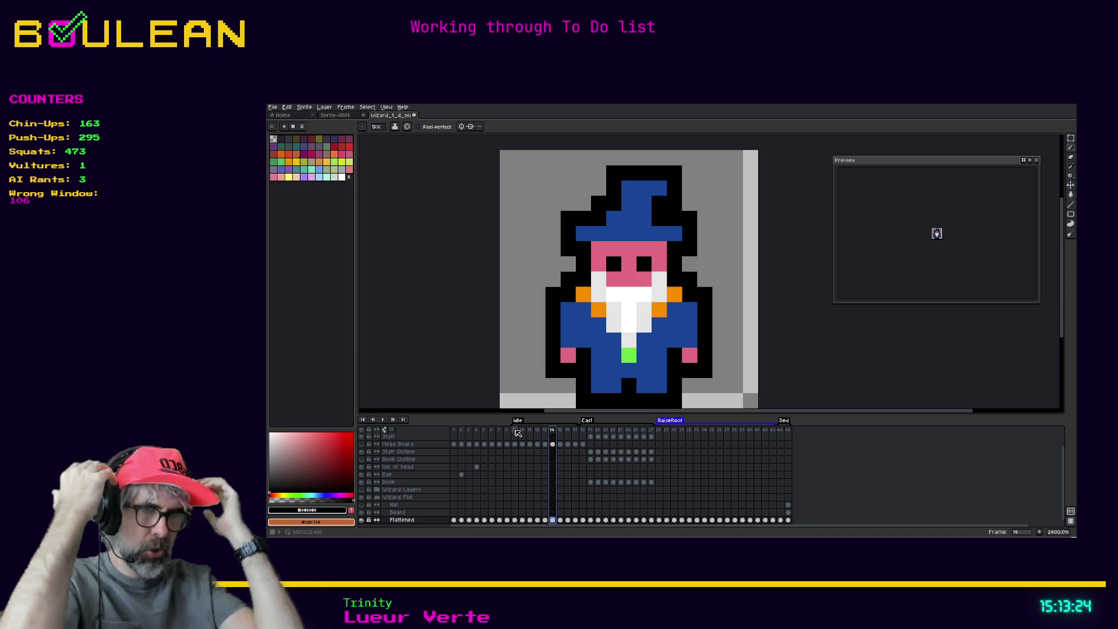
left_click(546, 430)
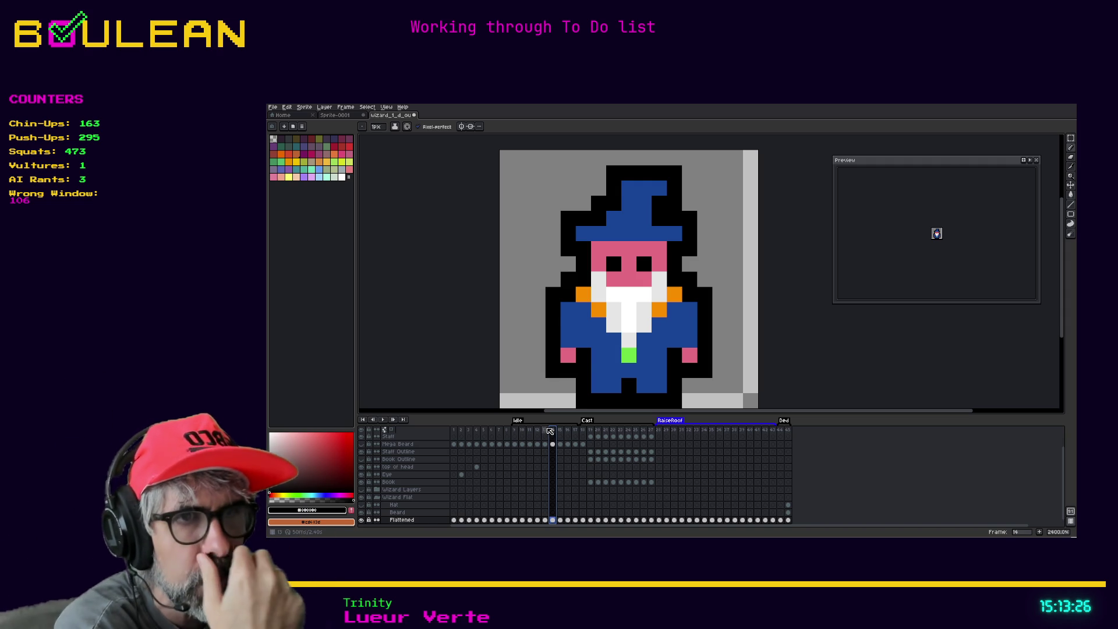
left_click(537, 430)
left_click(530, 429)
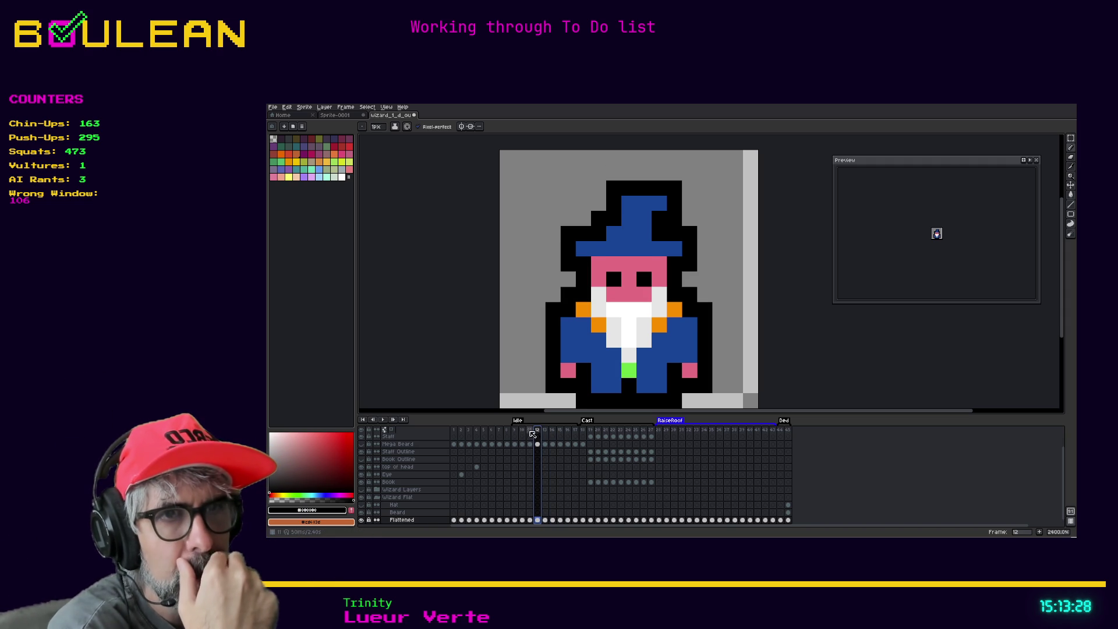
left_click(524, 430)
left_click(516, 429)
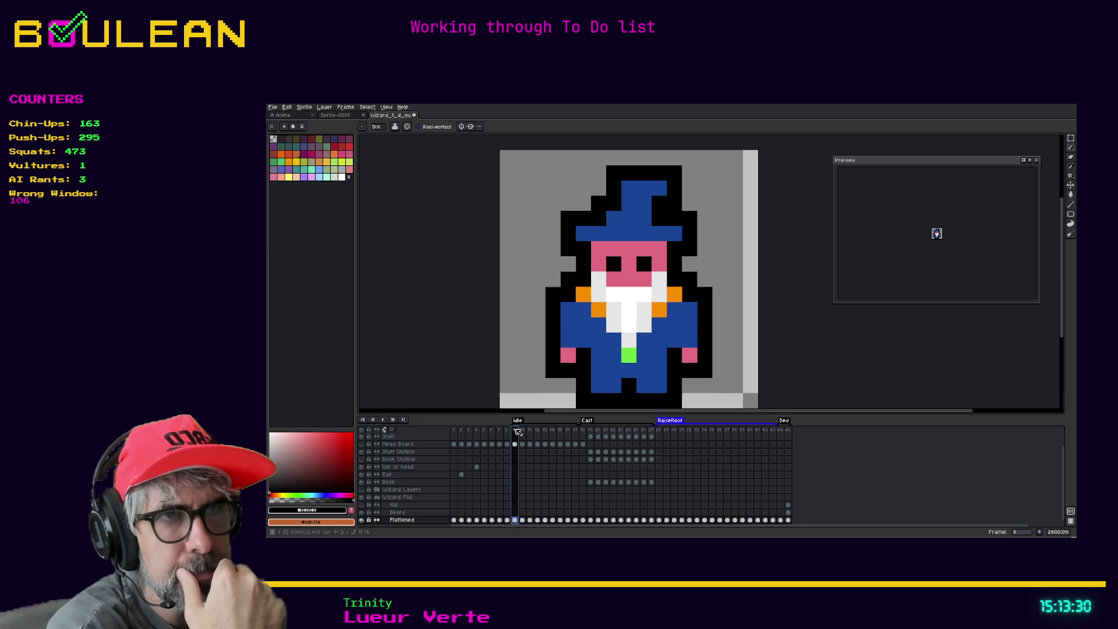
left_click(537, 430)
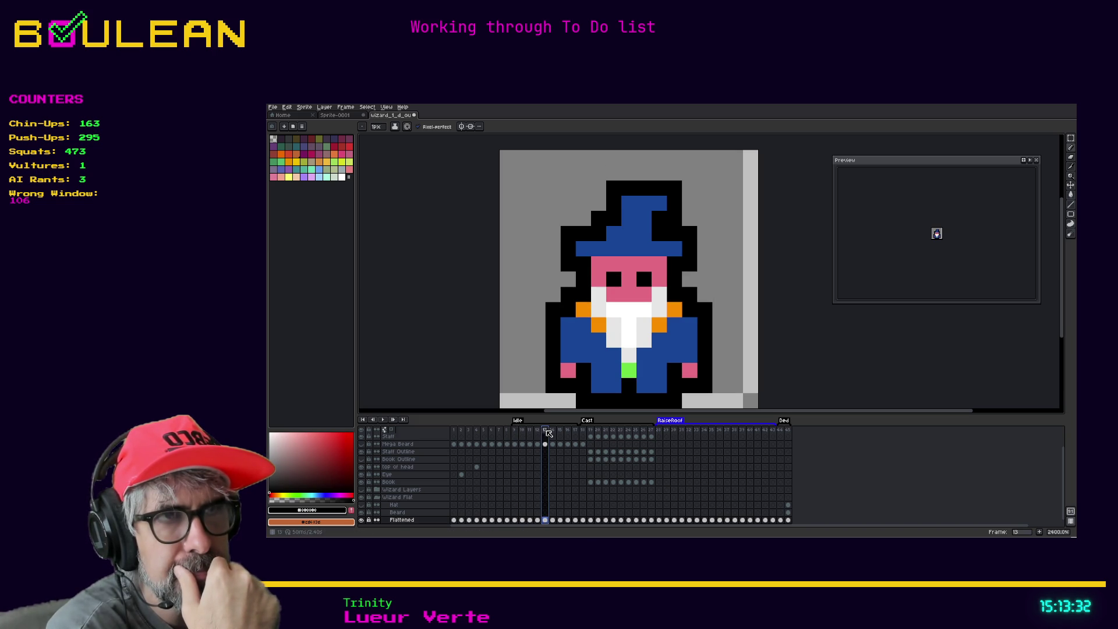
left_click(530, 430)
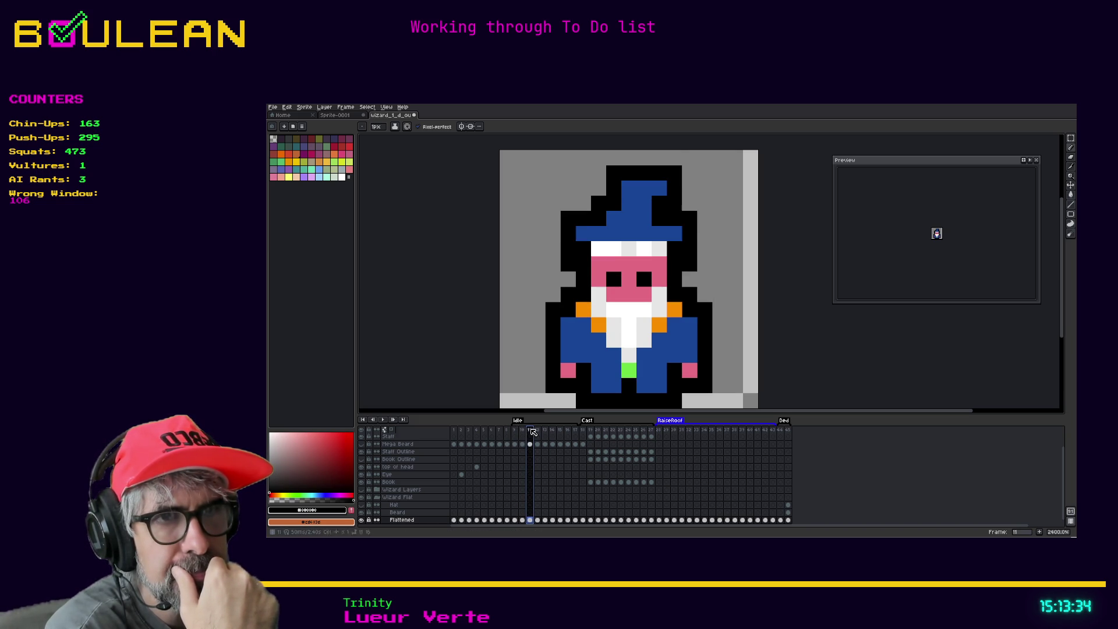
left_click(560, 431)
left_click(568, 431)
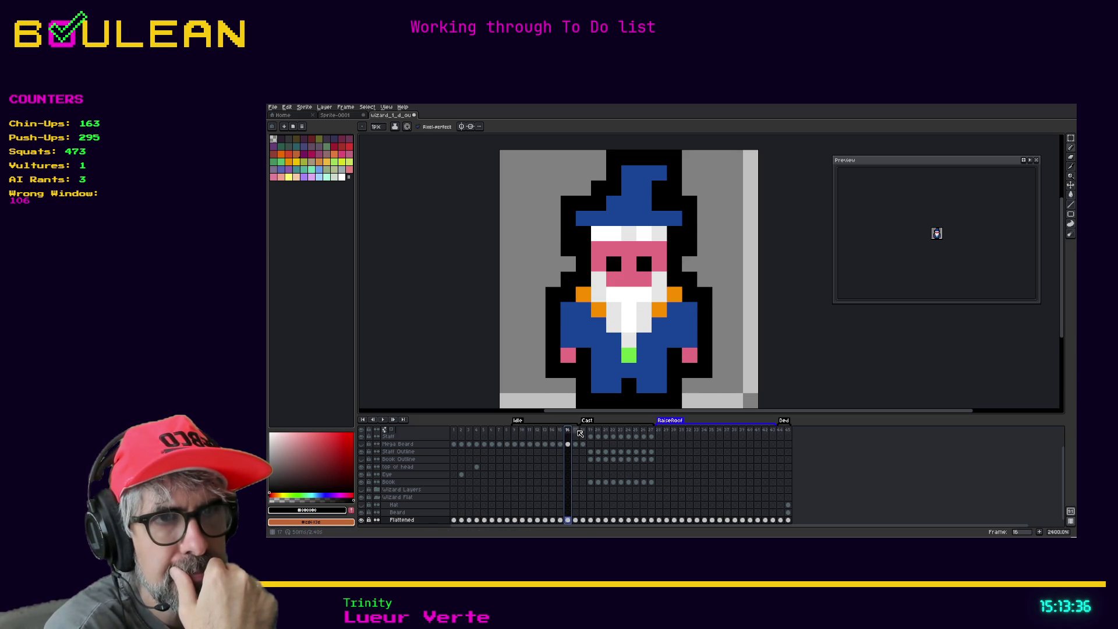
left_click(575, 431)
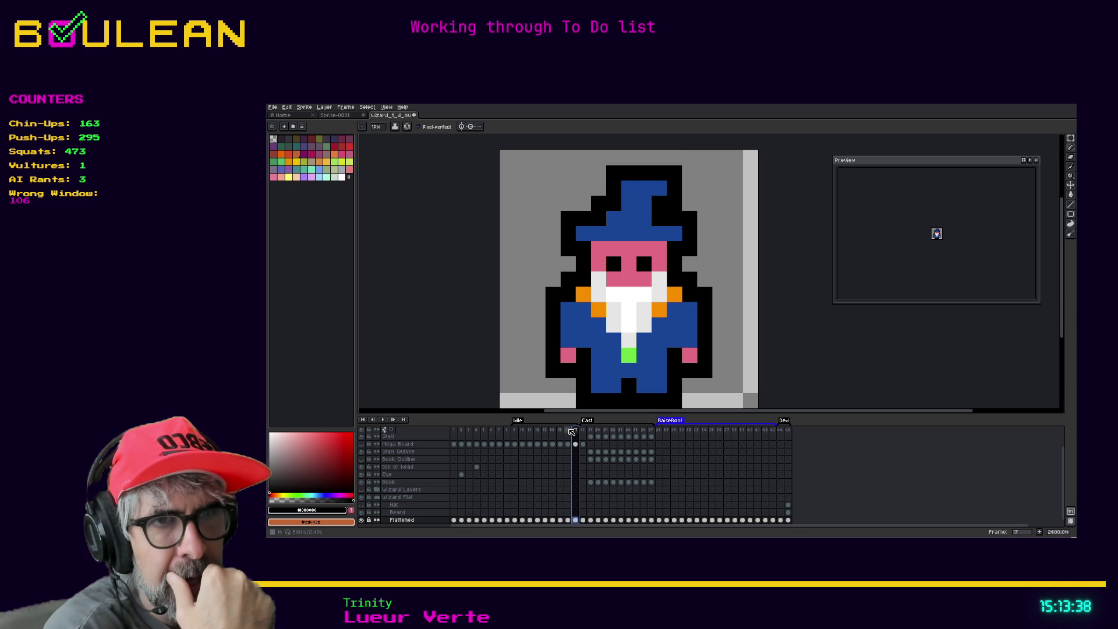
left_click(568, 431)
left_click(454, 431)
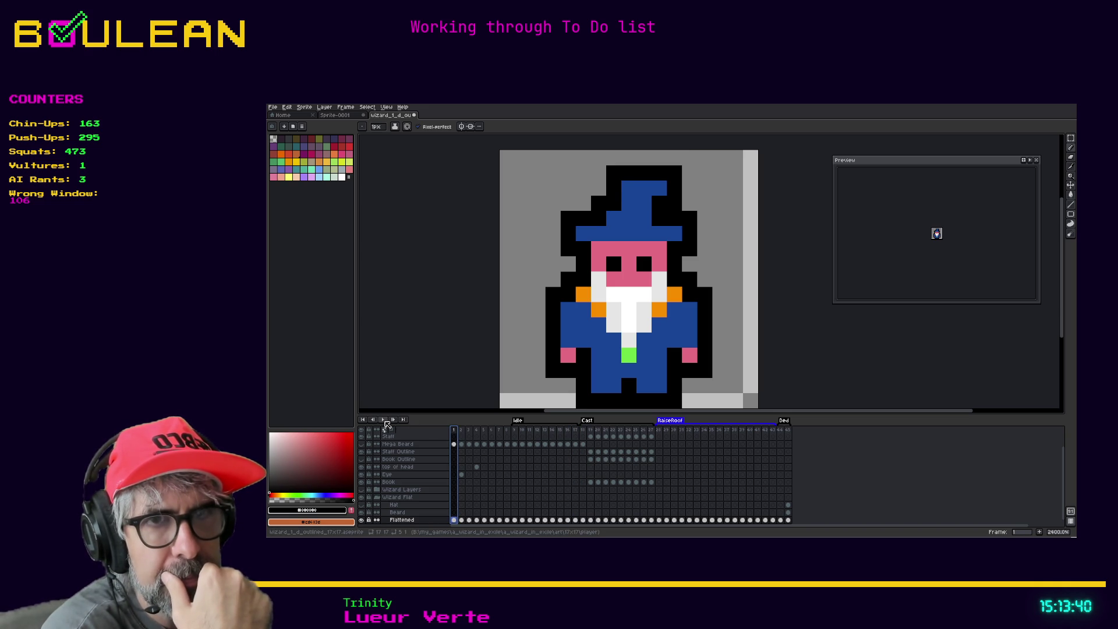
left_click(384, 420)
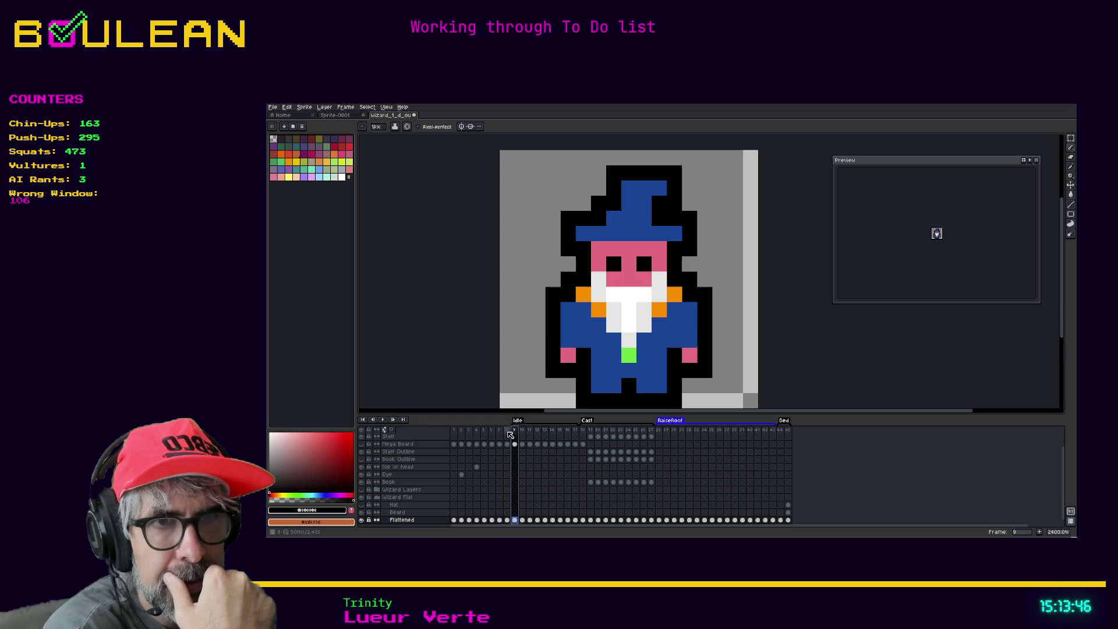
left_click(454, 430)
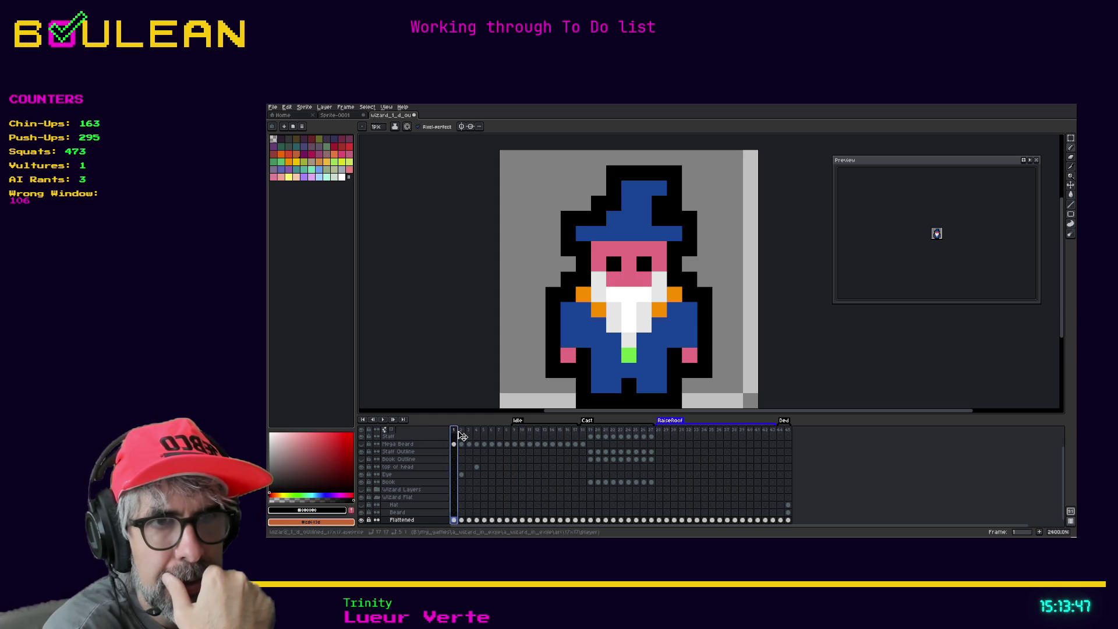
left_click(514, 430)
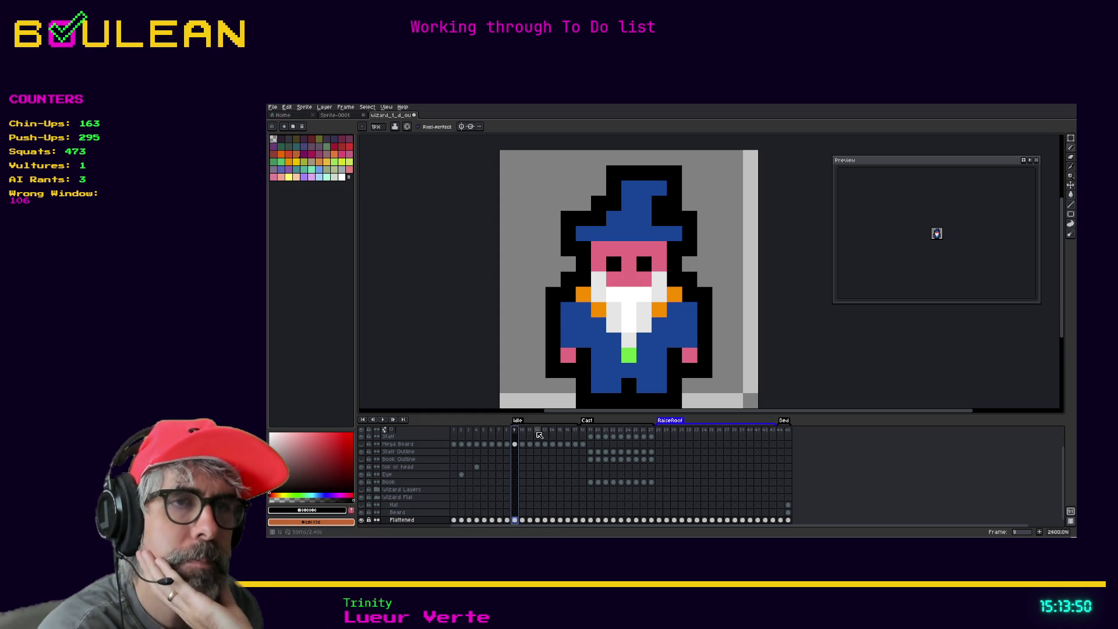
left_click(537, 432)
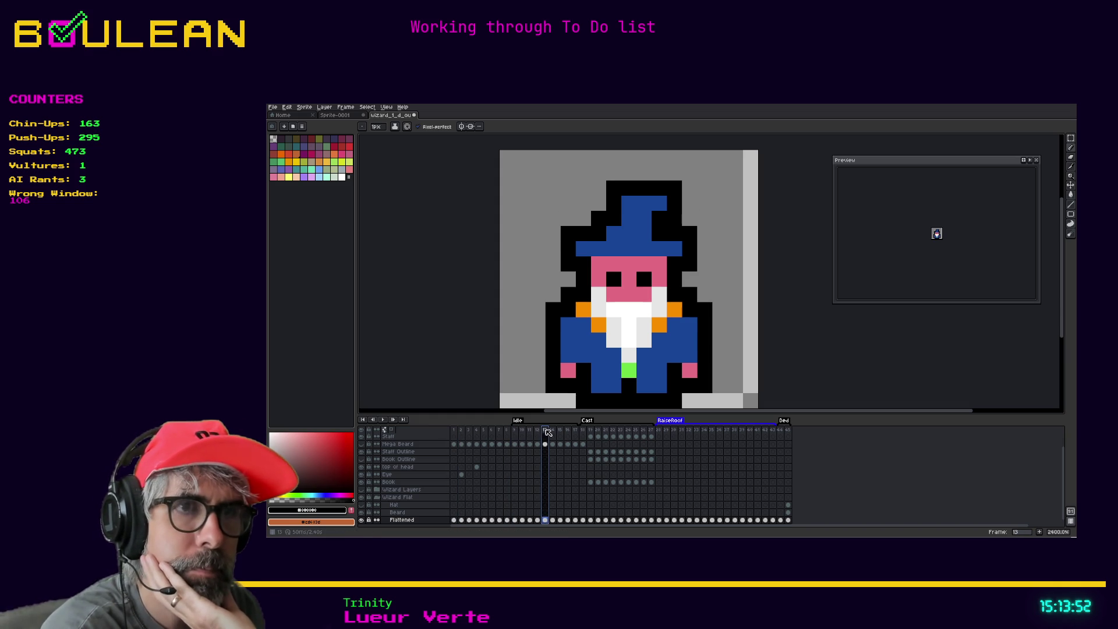
left_click(553, 431)
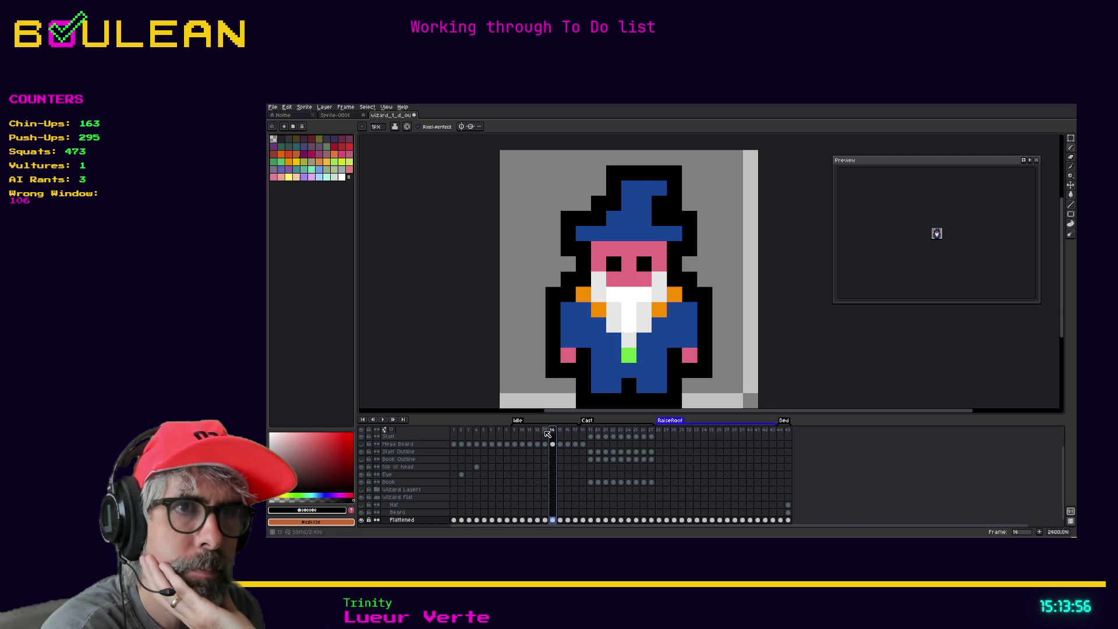
left_click(515, 431)
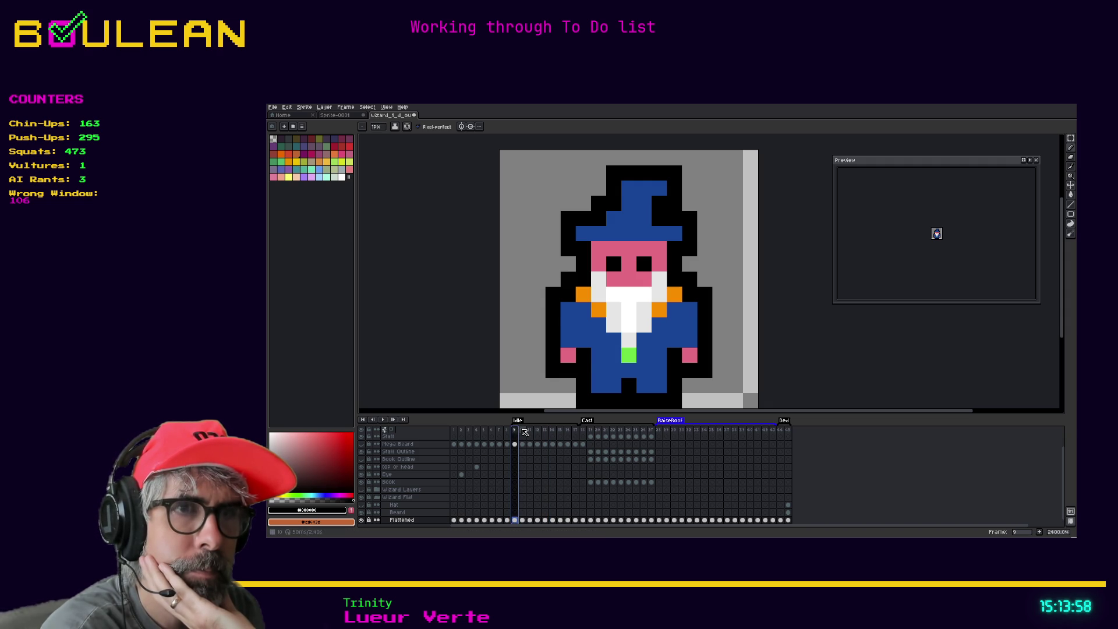
left_click(522, 430)
left_click(516, 431)
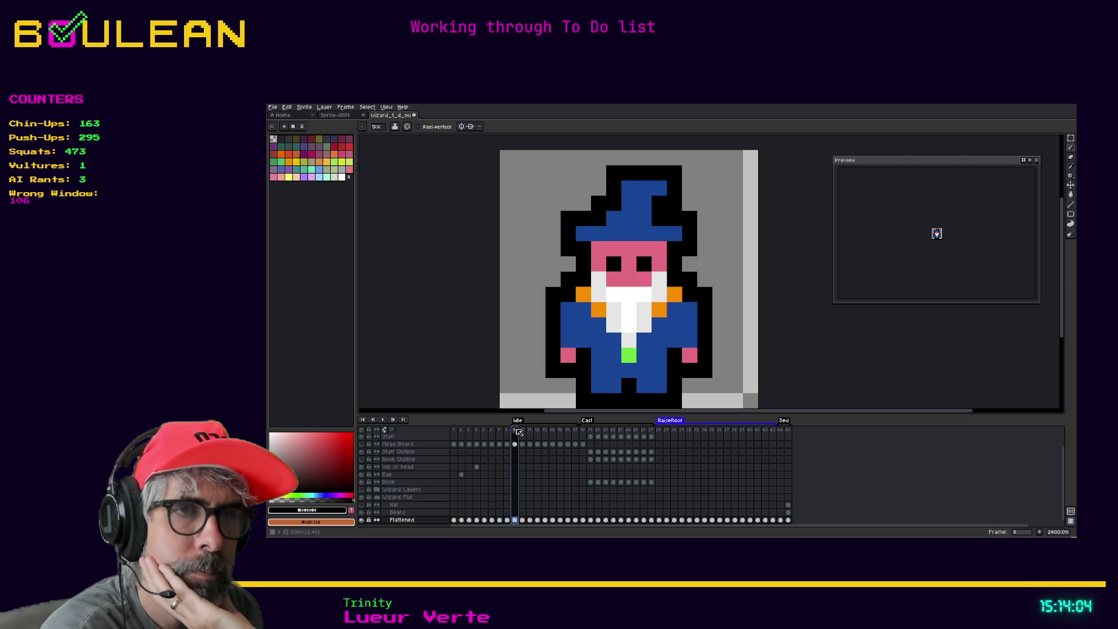
left_click(523, 431)
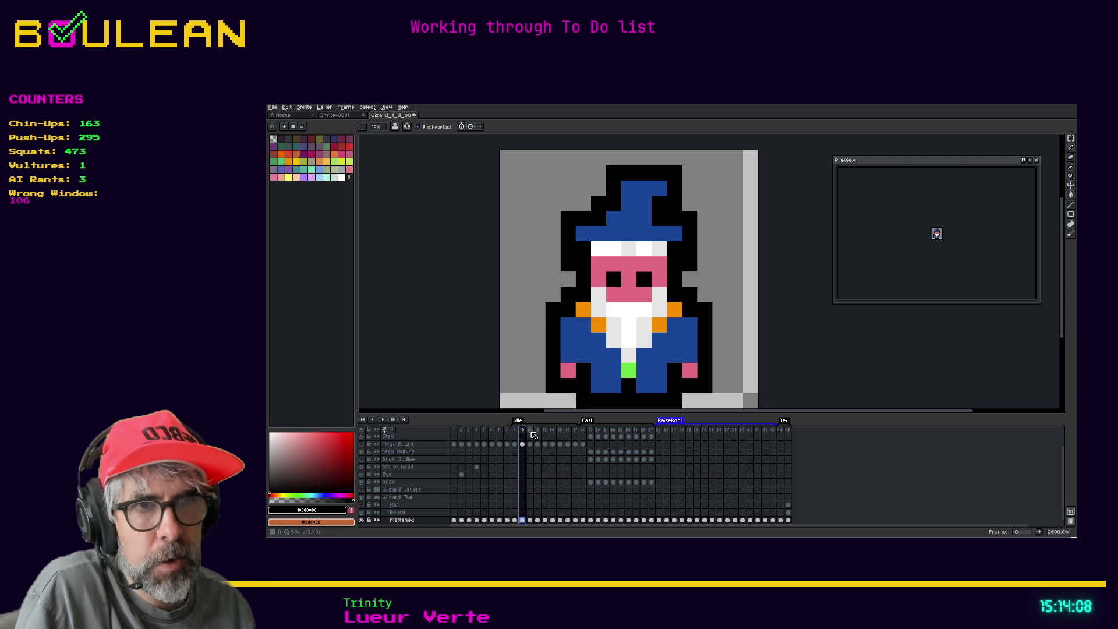
left_click(517, 433)
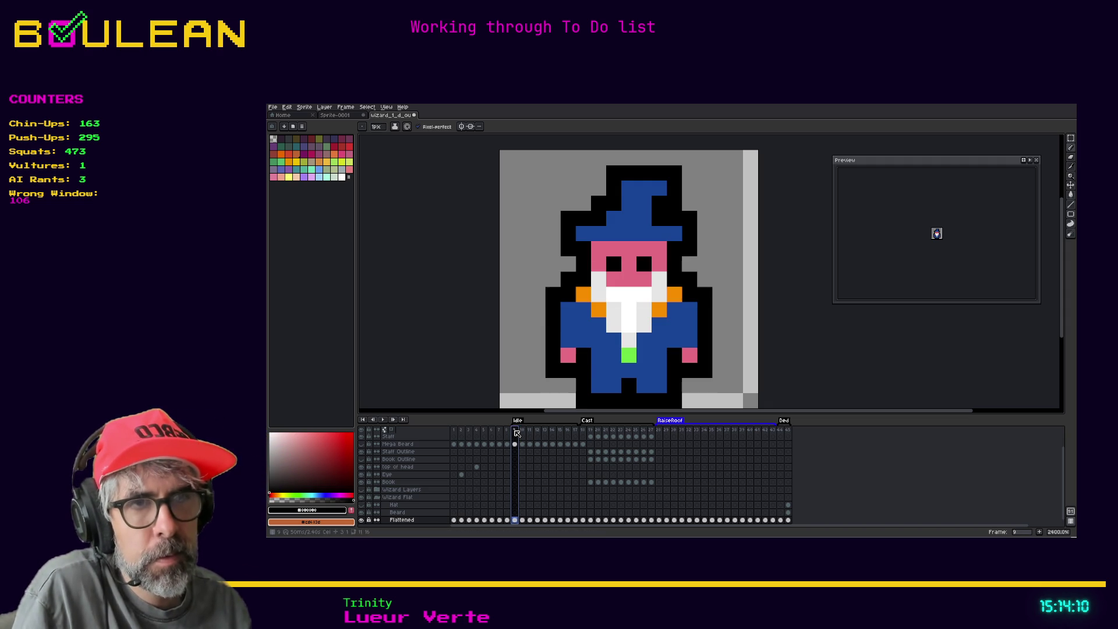
Step: Sample the face's skin pink and paint over both eye pixels on frame 9
key("i")
left_click(601, 260)
key("b")
left_click(612, 263)
left_click(643, 265)
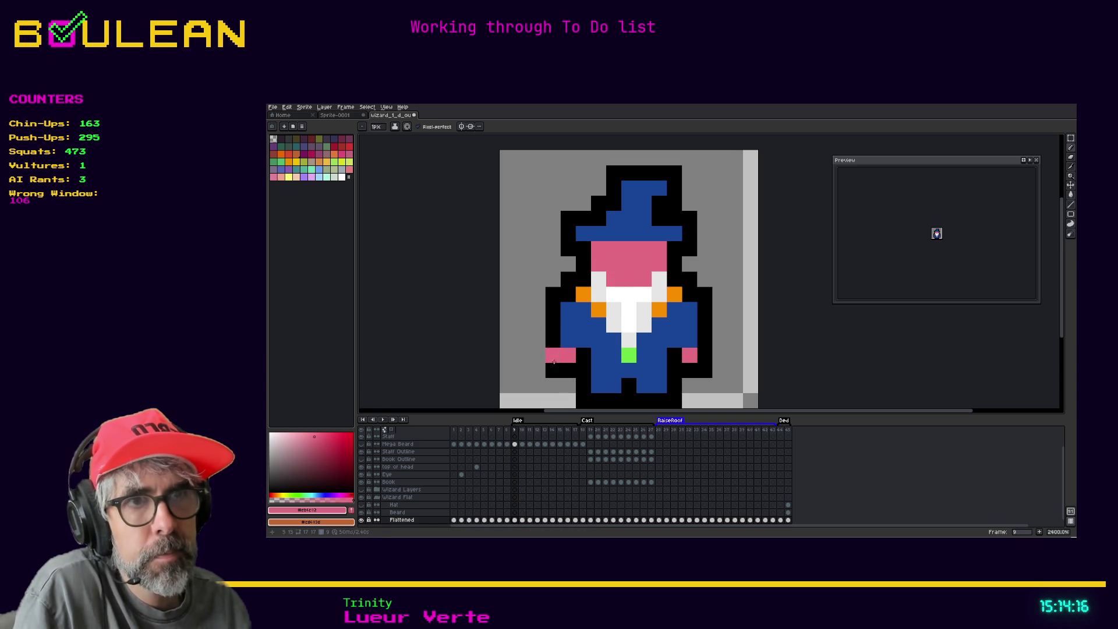
Step: Paint over both eye pixels with skin pink on frame 13
left_click(524, 432)
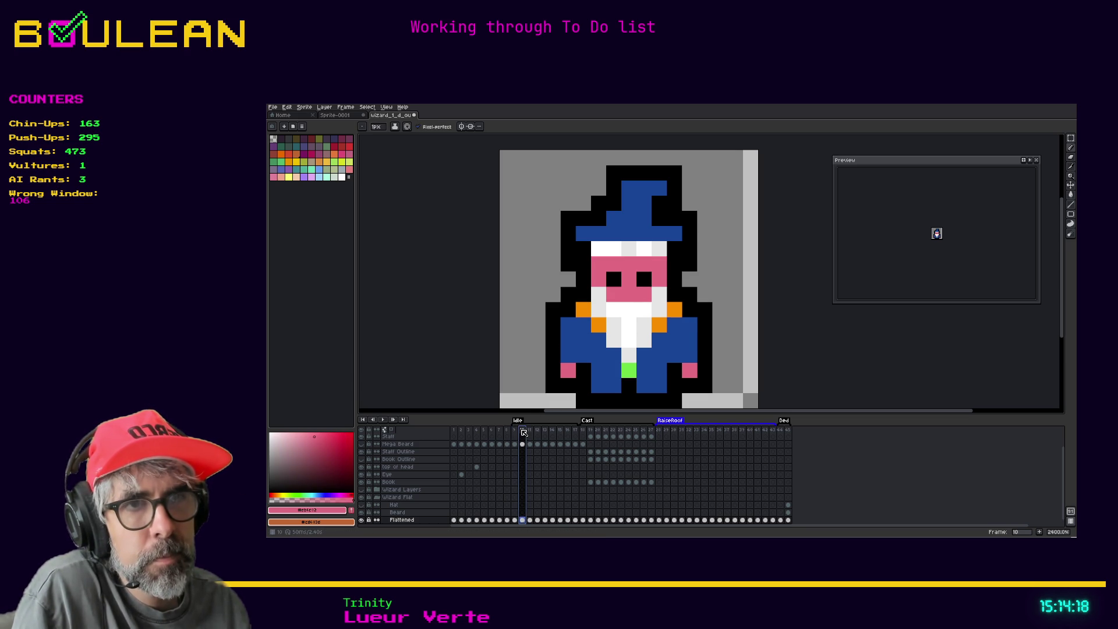
left_click(531, 431)
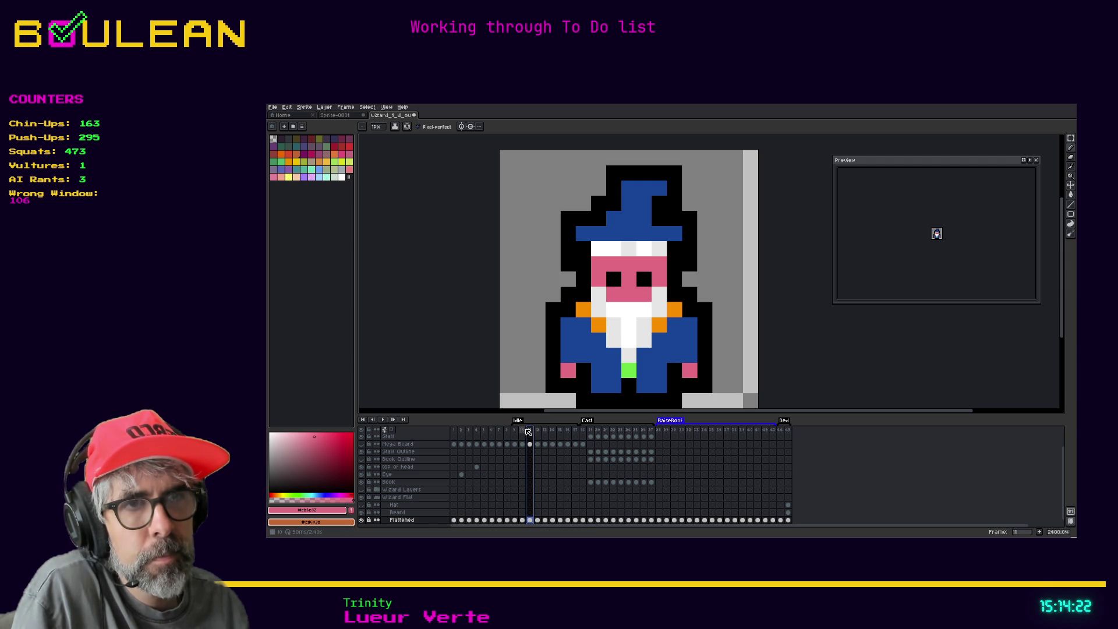
left_click(545, 430)
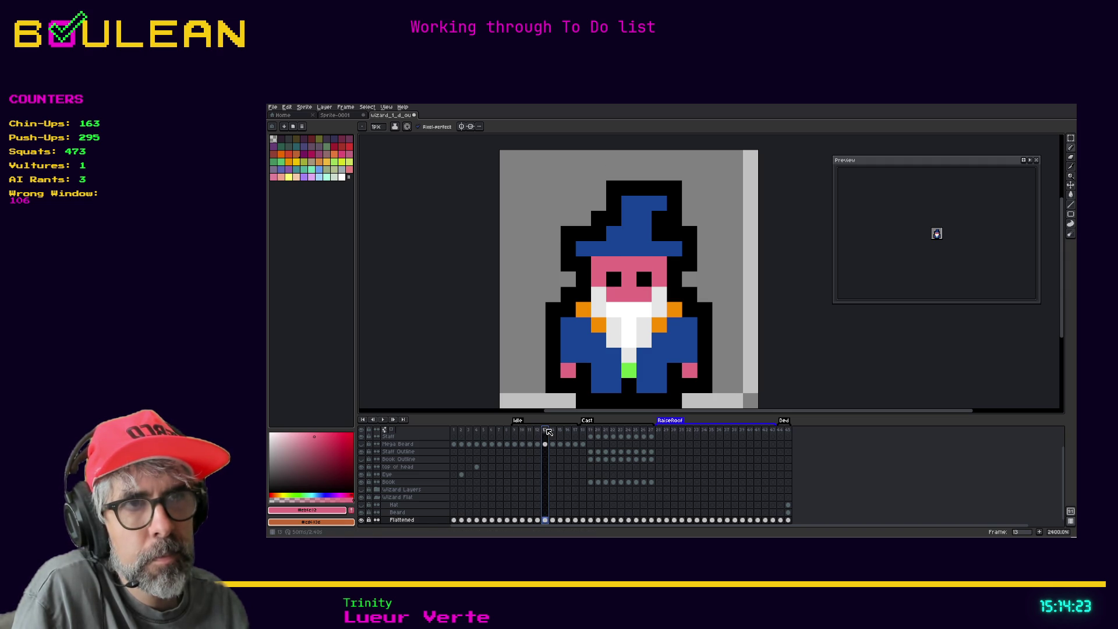
left_click(609, 285)
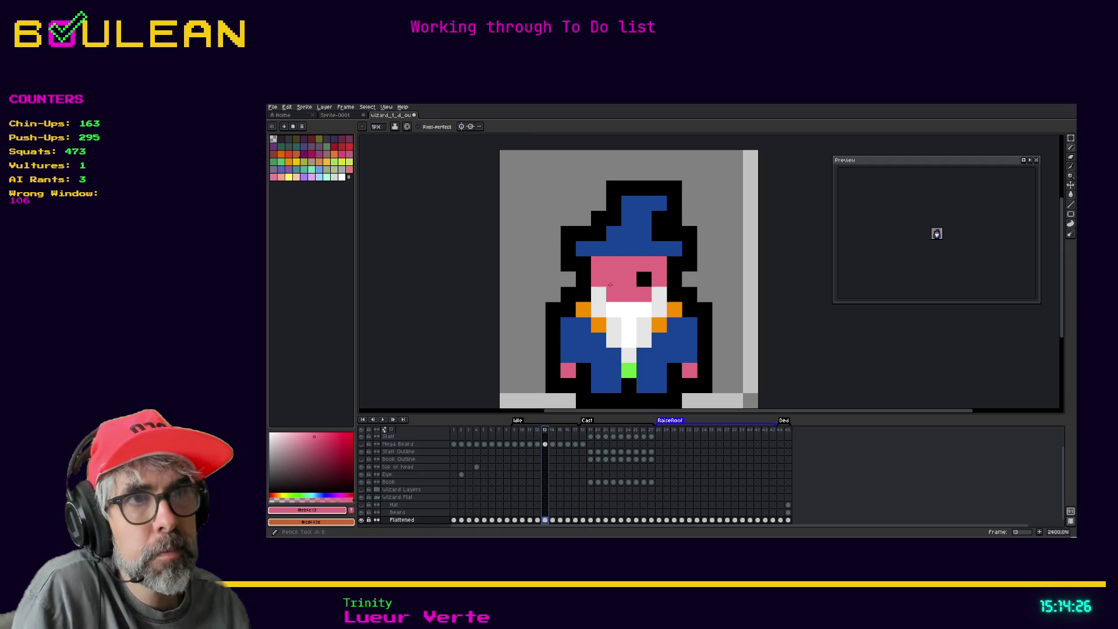
left_click(643, 280)
Step: Play the animation to check the blink, then insert a new frame after frame 9
left_click(515, 431)
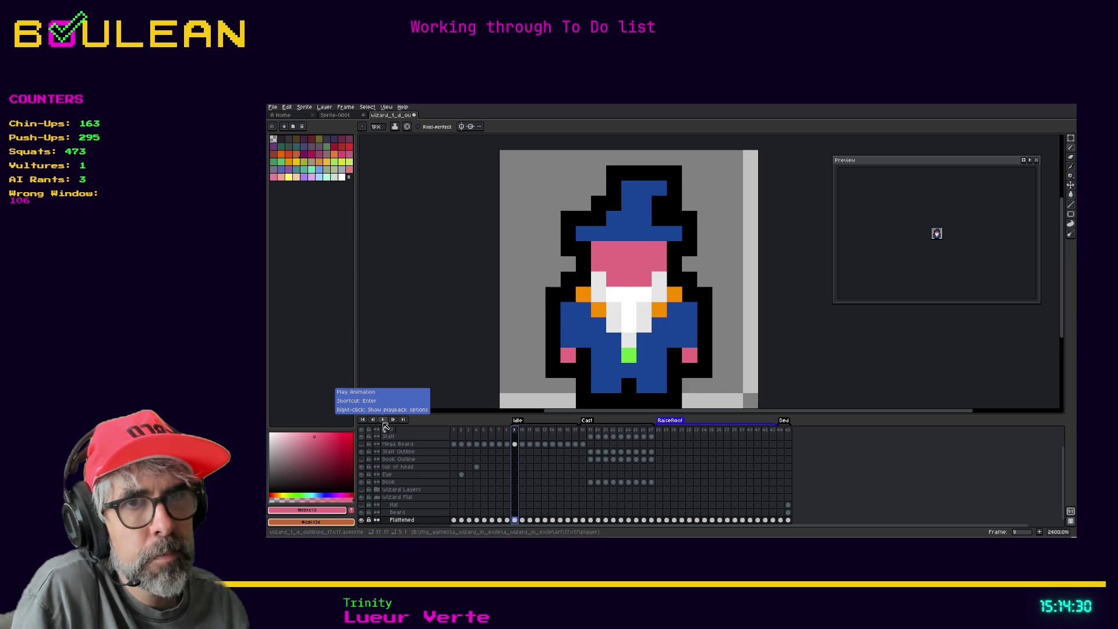
left_click(384, 424)
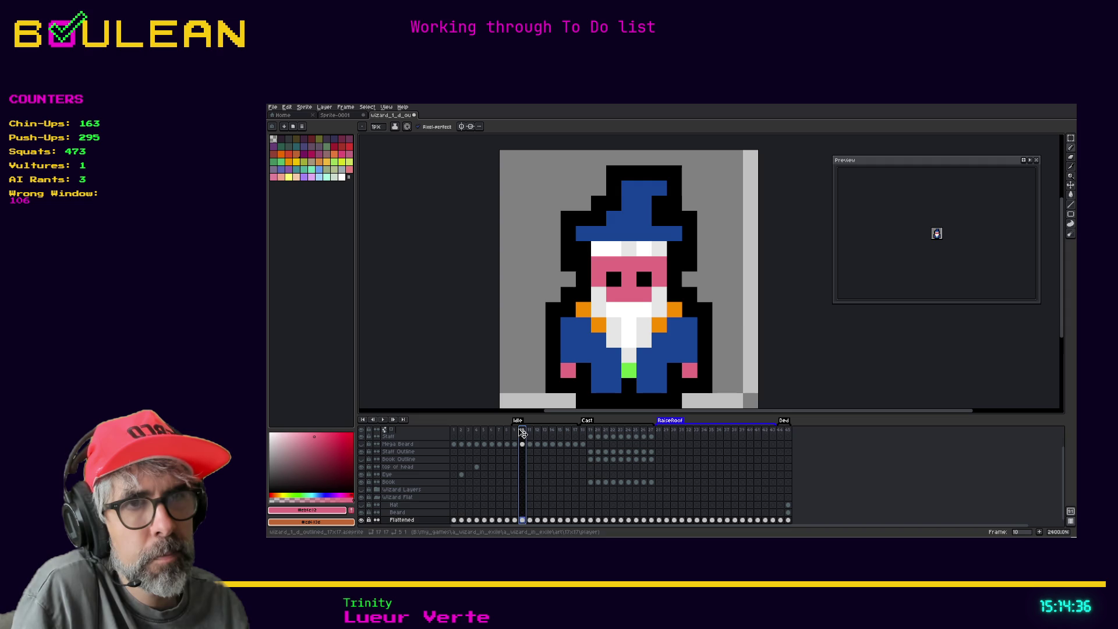
left_click(508, 430)
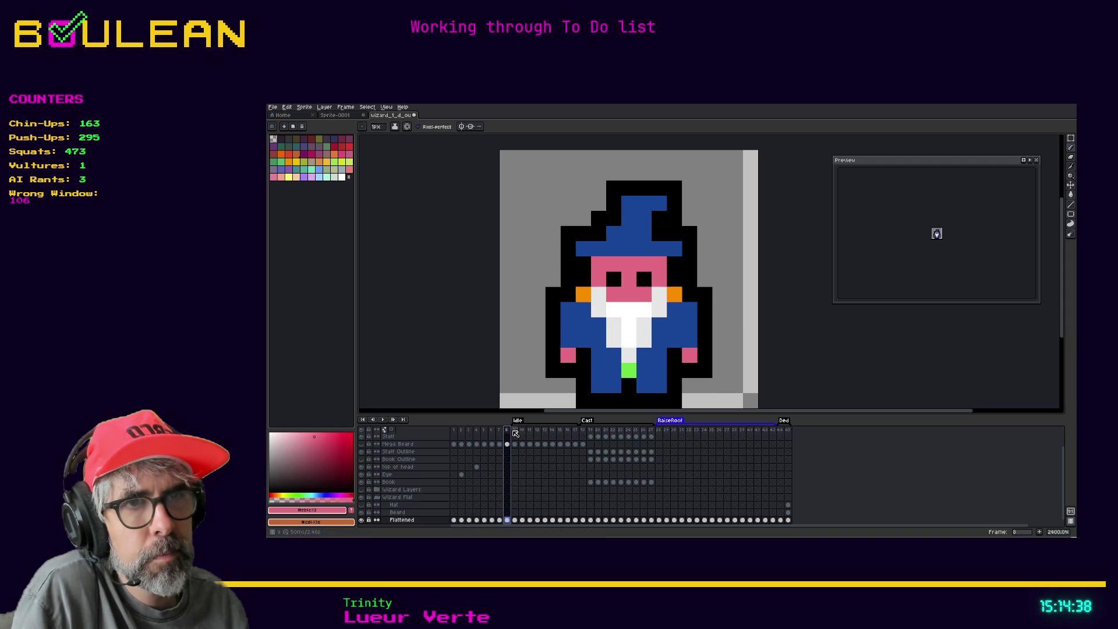
left_click(515, 431)
left_click(505, 432)
left_click(515, 432)
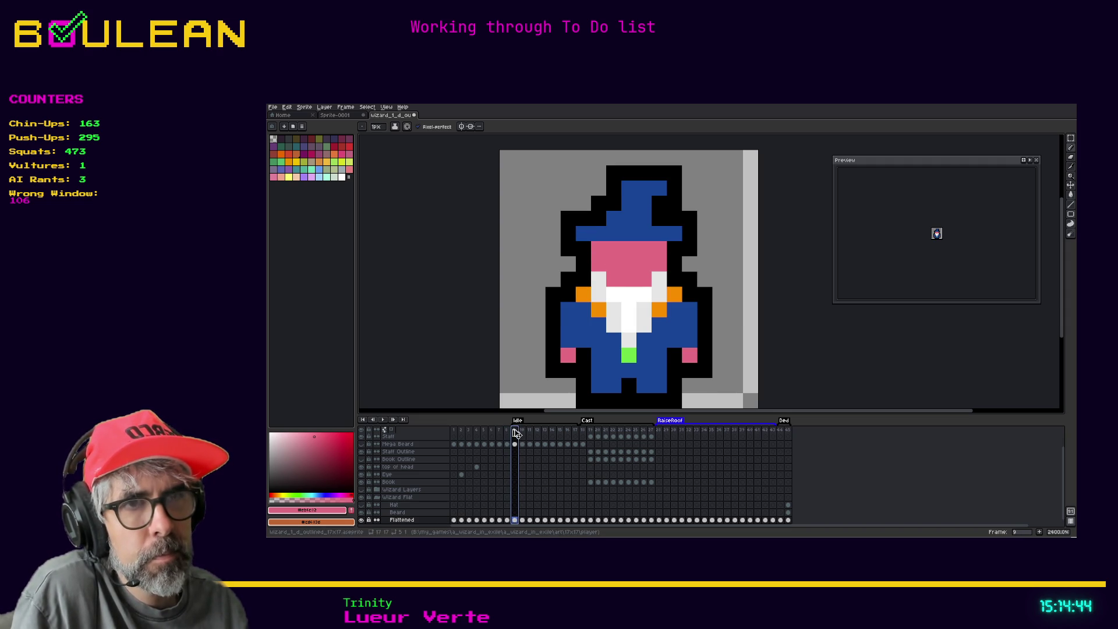
key("alt+n")
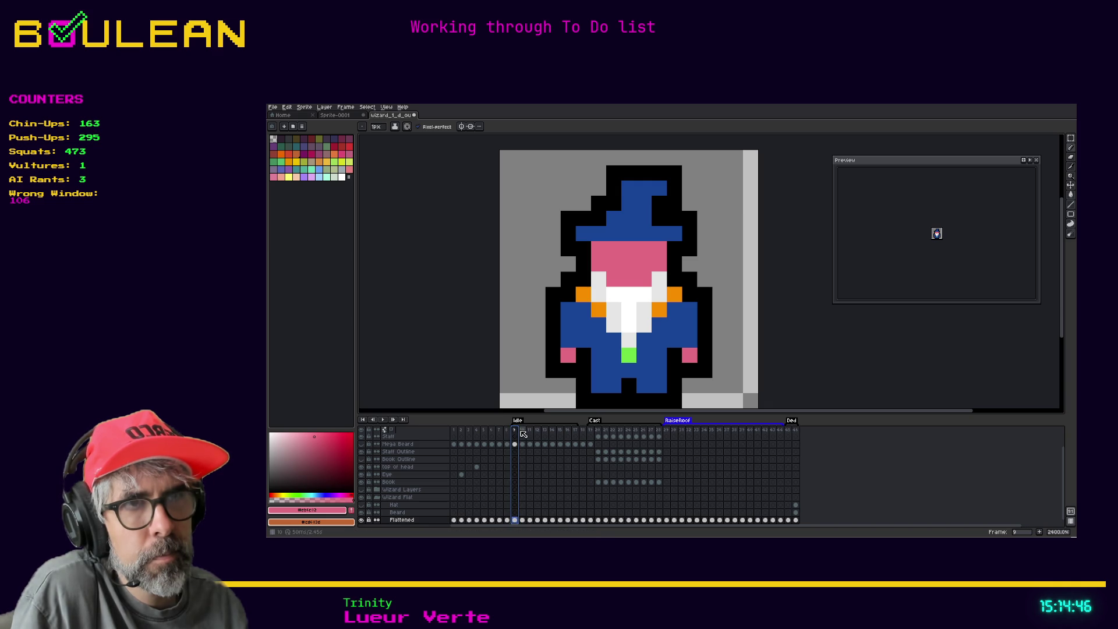
Step: Sample black from the outline and redraw both eye pixels on frame 9
key("i")
left_click(589, 391)
key("b")
left_click(613, 264)
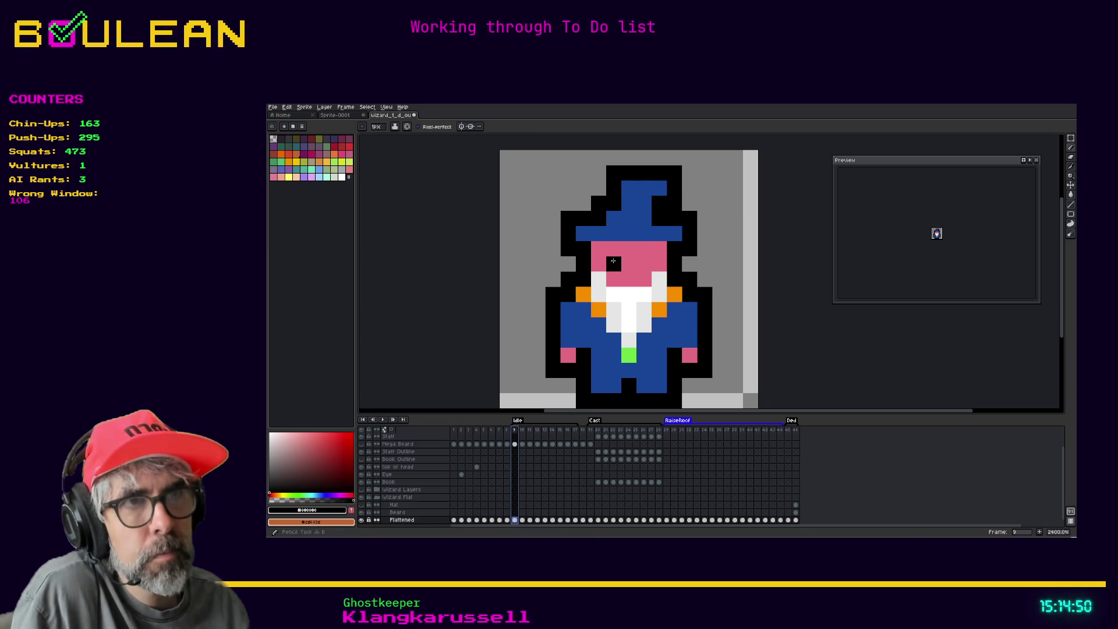
left_click(644, 264)
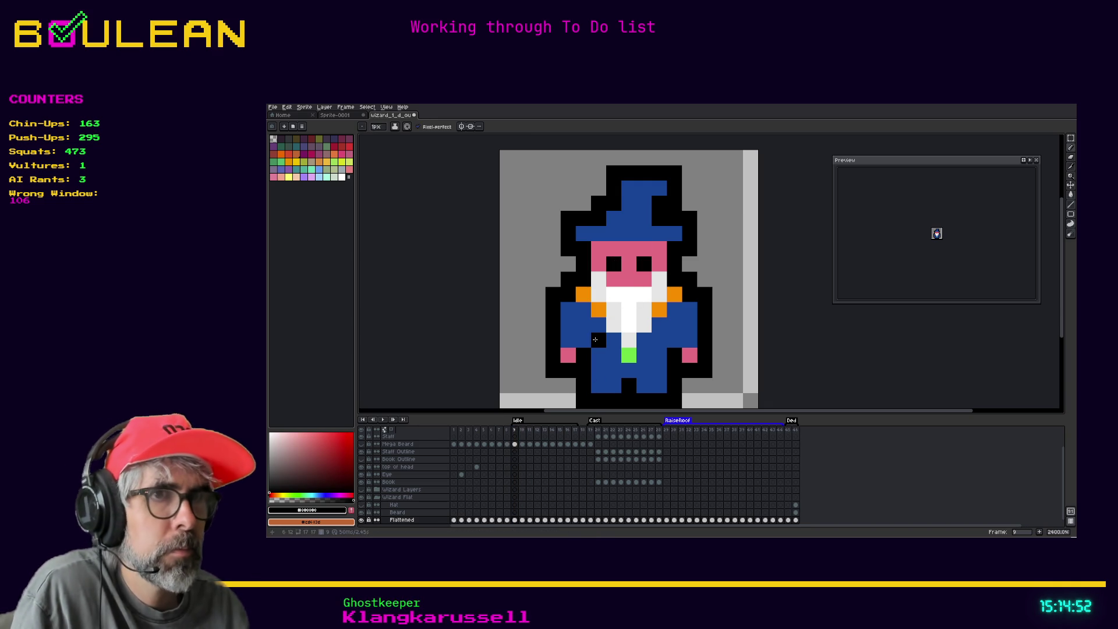
Step: Step through frames 10 to 13 and stop on frame 14, the eyes-closed pose
left_click(522, 430)
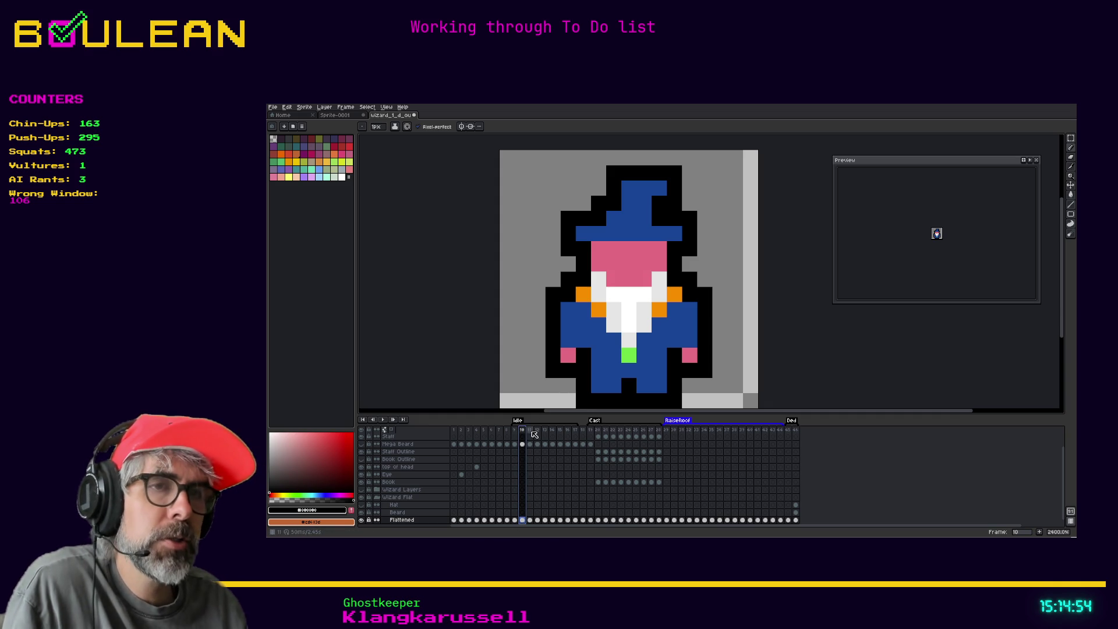
left_click(531, 430)
left_click(536, 431)
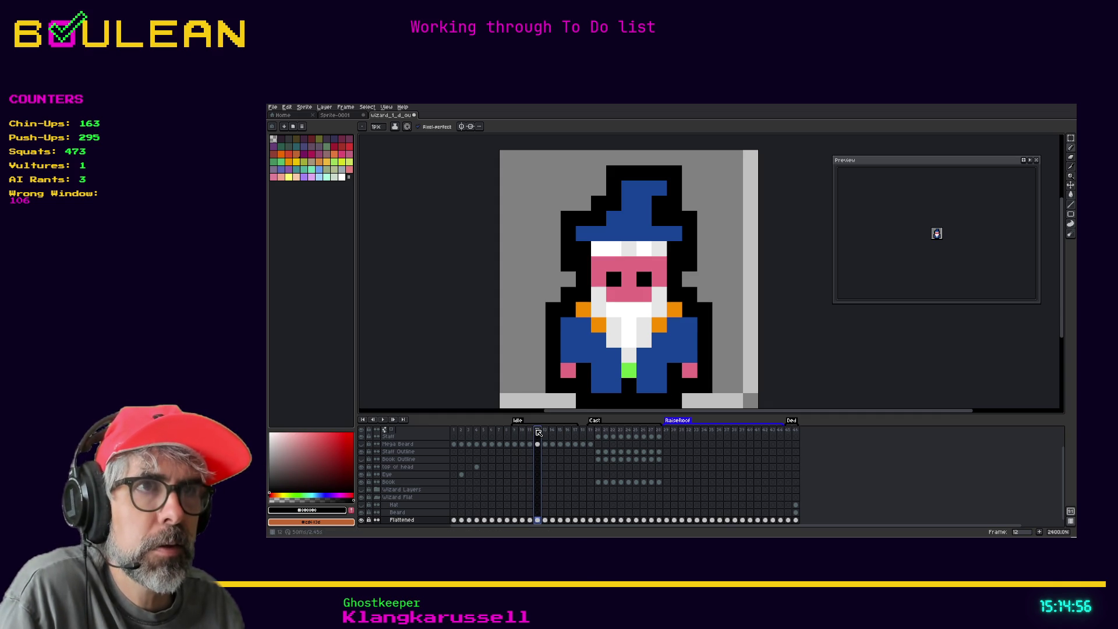
left_click(545, 430)
left_click(552, 430)
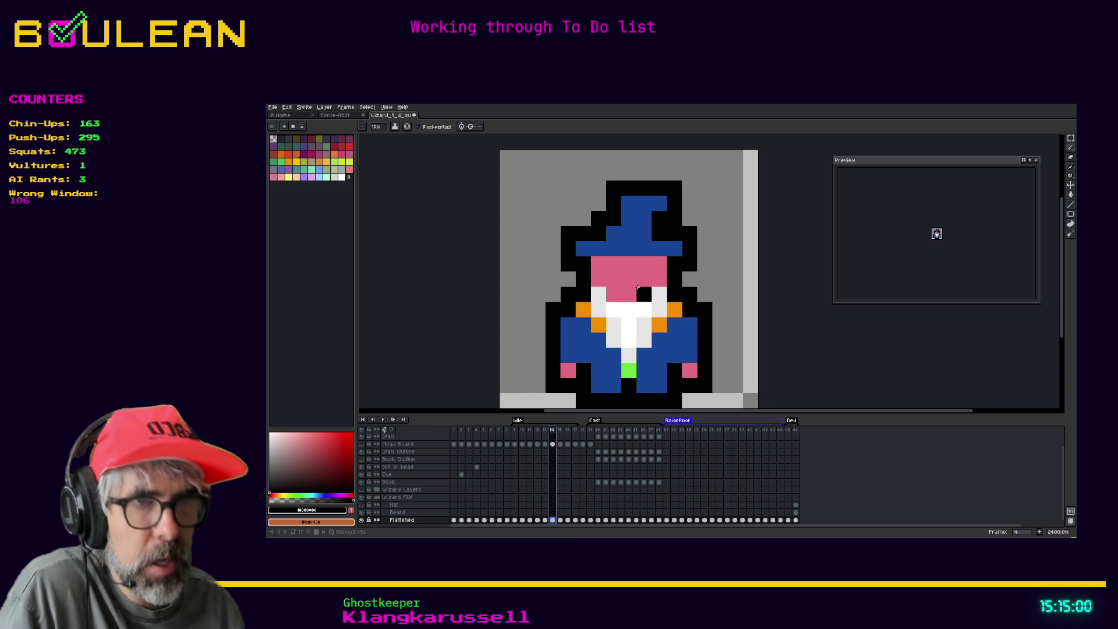
Step: Select the blue hat with the Magic Wand and move it down one pixel
key("m")
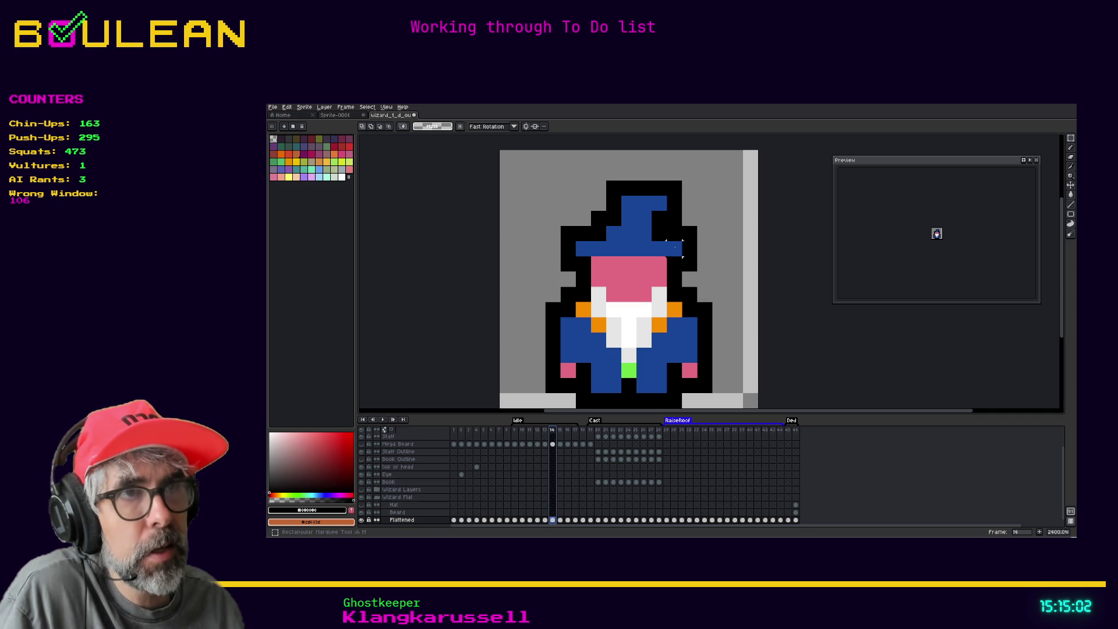
key("w")
left_click(640, 243)
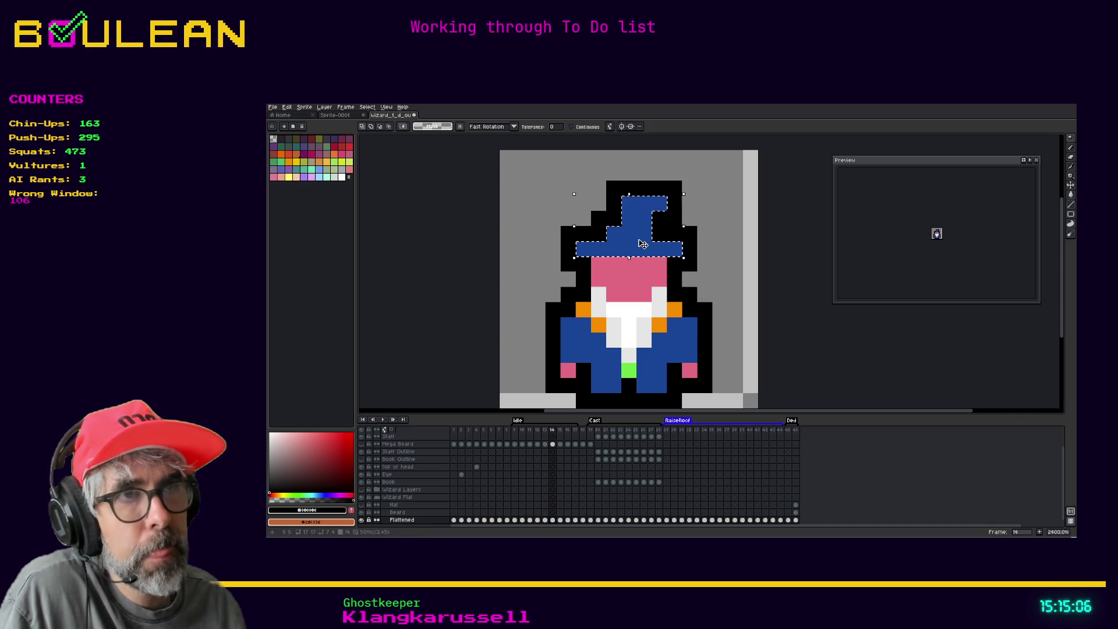
left_click_drag(640, 244, 641, 259)
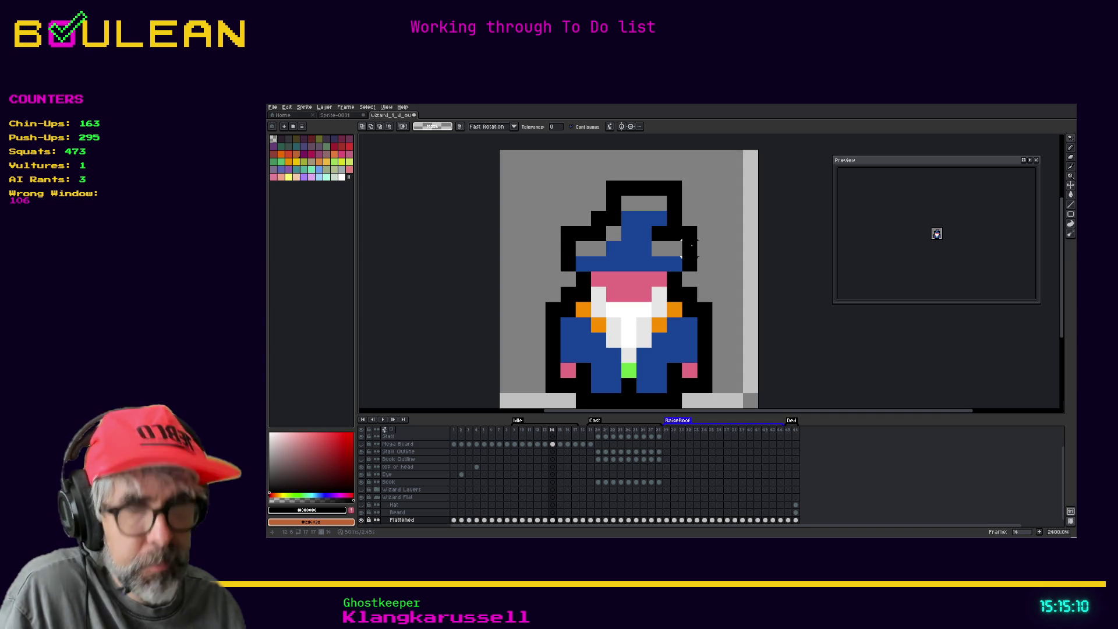
Step: Fill the gaps in the hat's black outline and erase the leftover row above it
key("b")
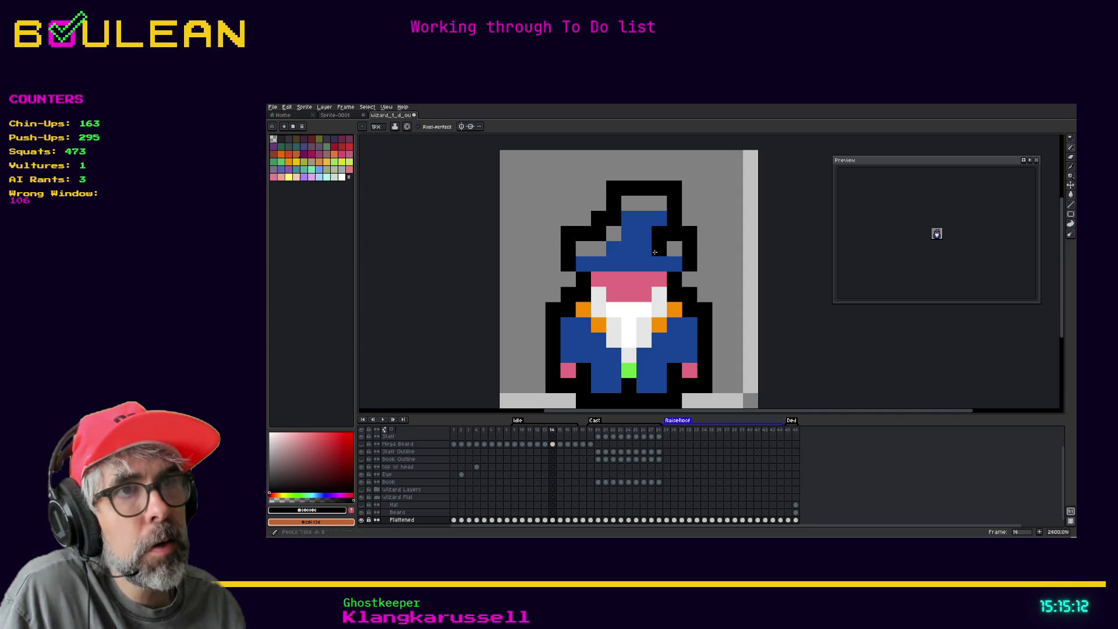
left_click_drag(660, 204, 629, 204)
left_click(613, 233)
left_click(597, 249)
left_click(584, 249)
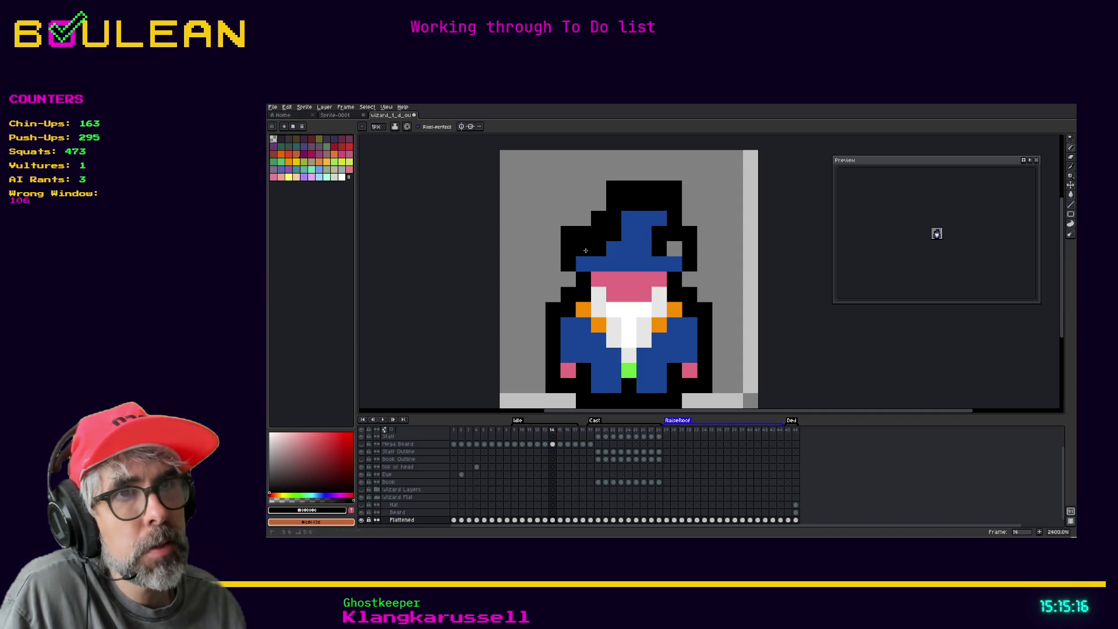
key("e")
left_click_drag(613, 188, 689, 187)
left_click(689, 234)
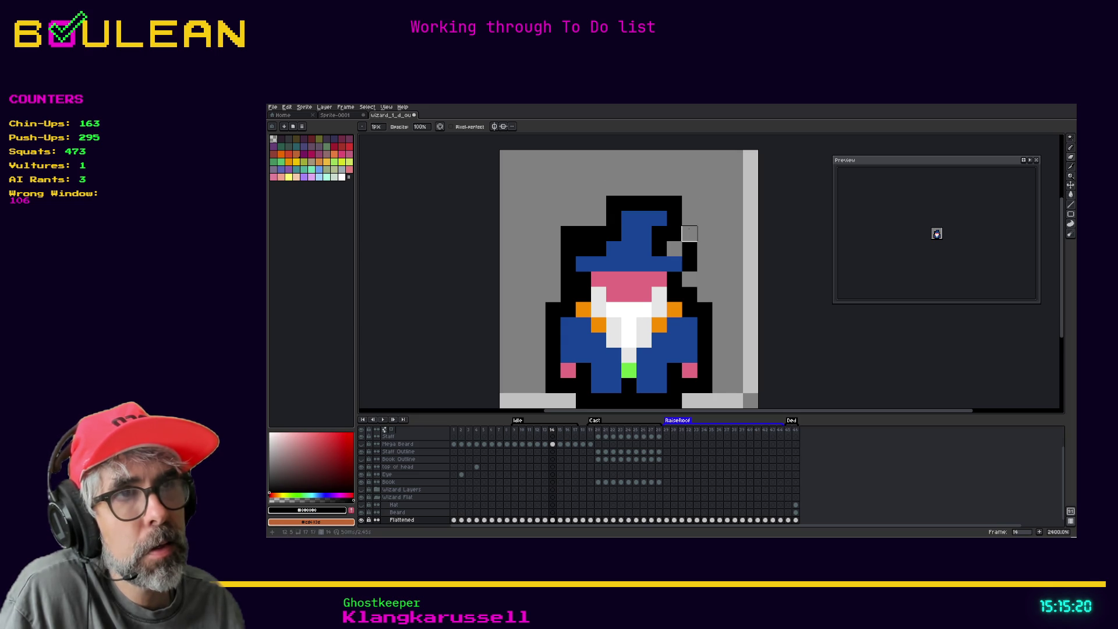
key("b")
left_click(675, 248)
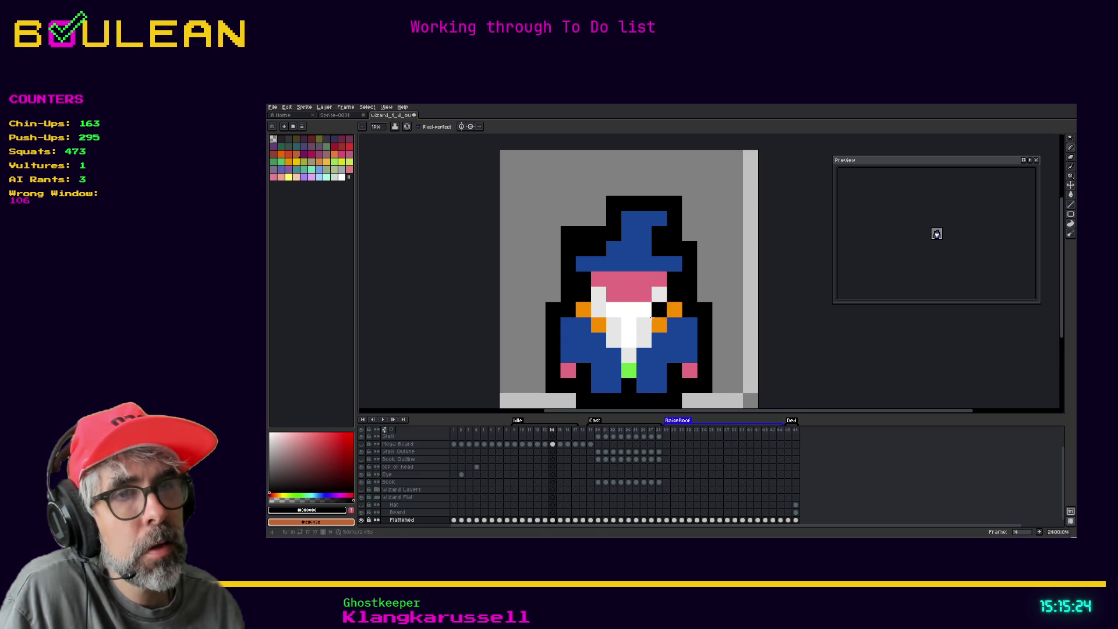
Step: Compare the poses on frames 13, 14 and 15
left_click(560, 430)
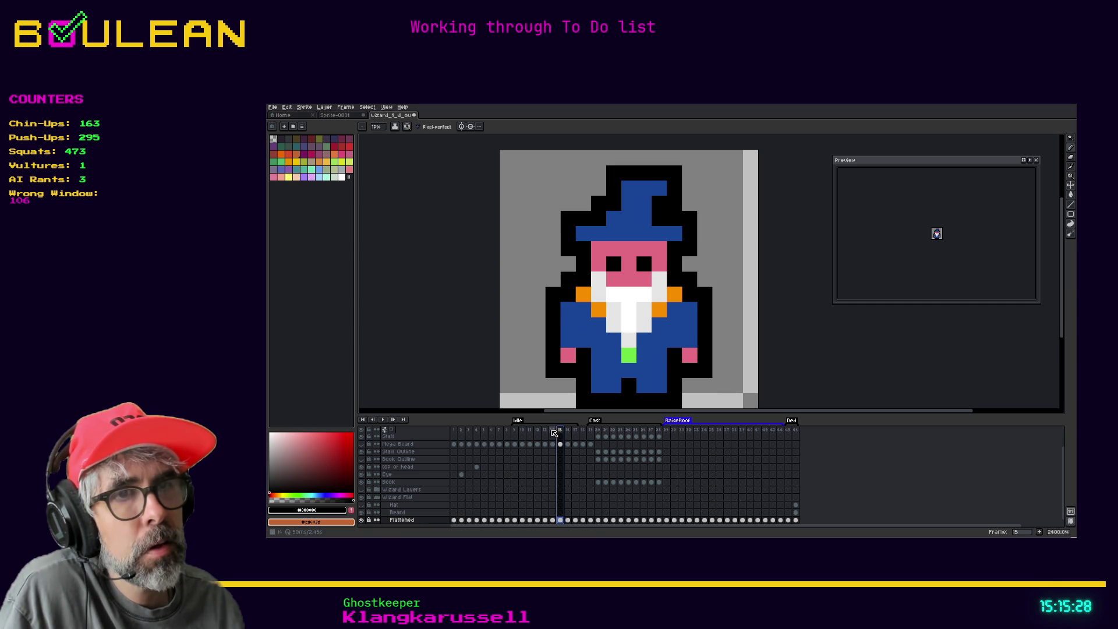
left_click(549, 432)
left_click(548, 430)
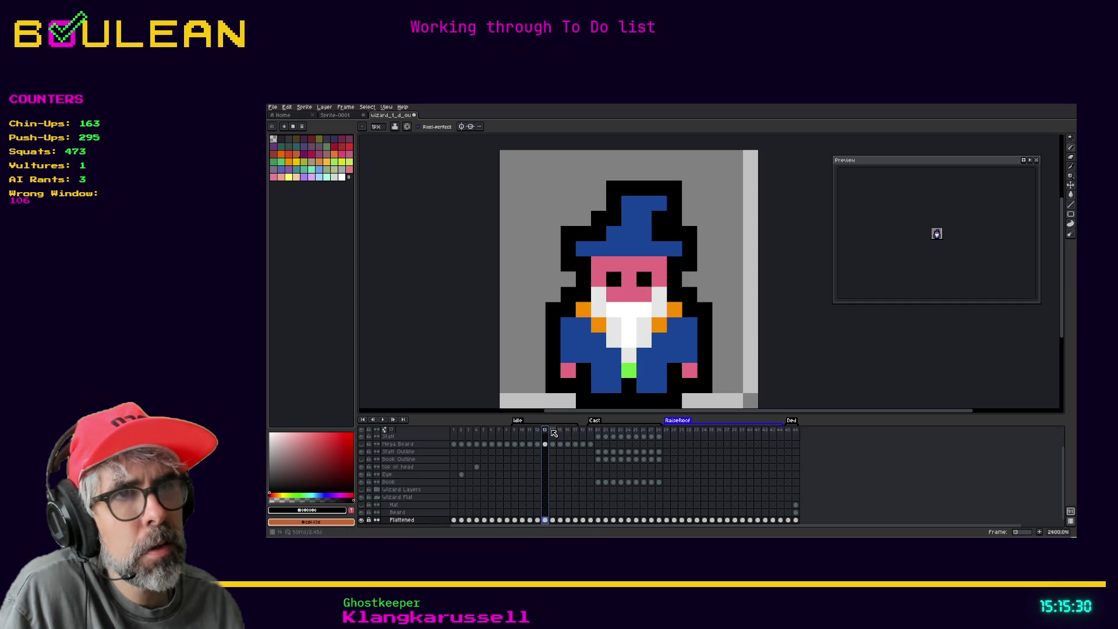
left_click(553, 430)
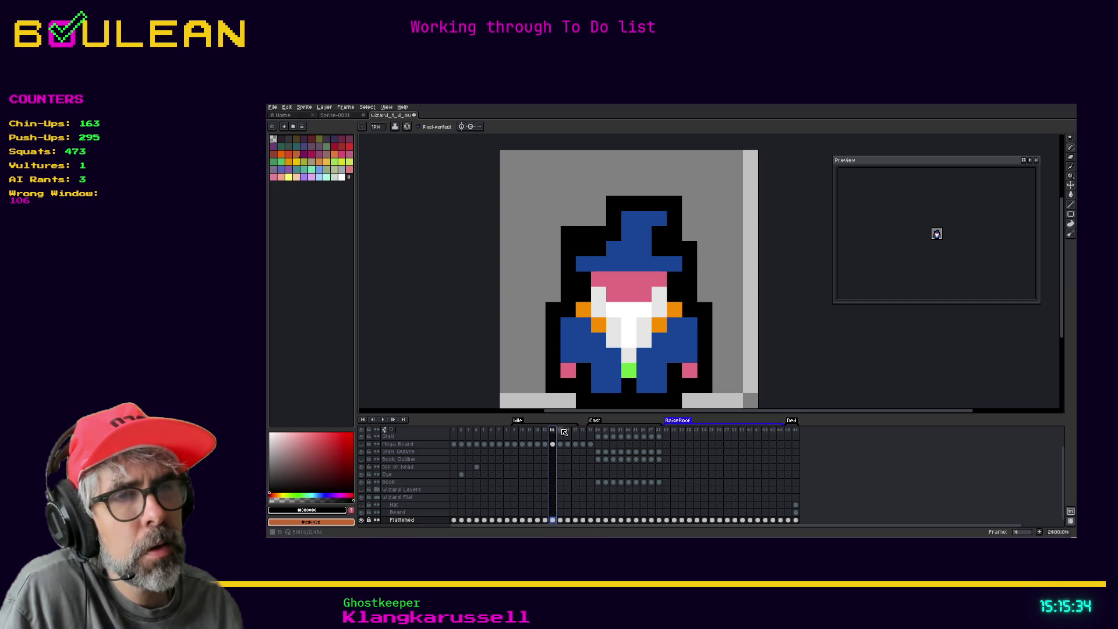
key("Left")
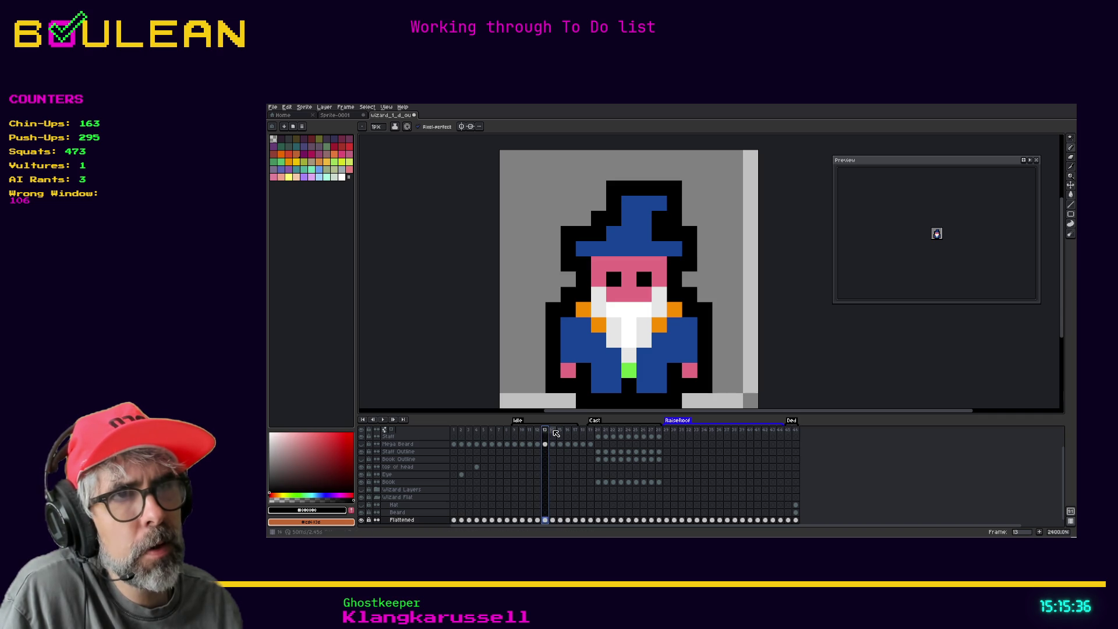
left_click(553, 431)
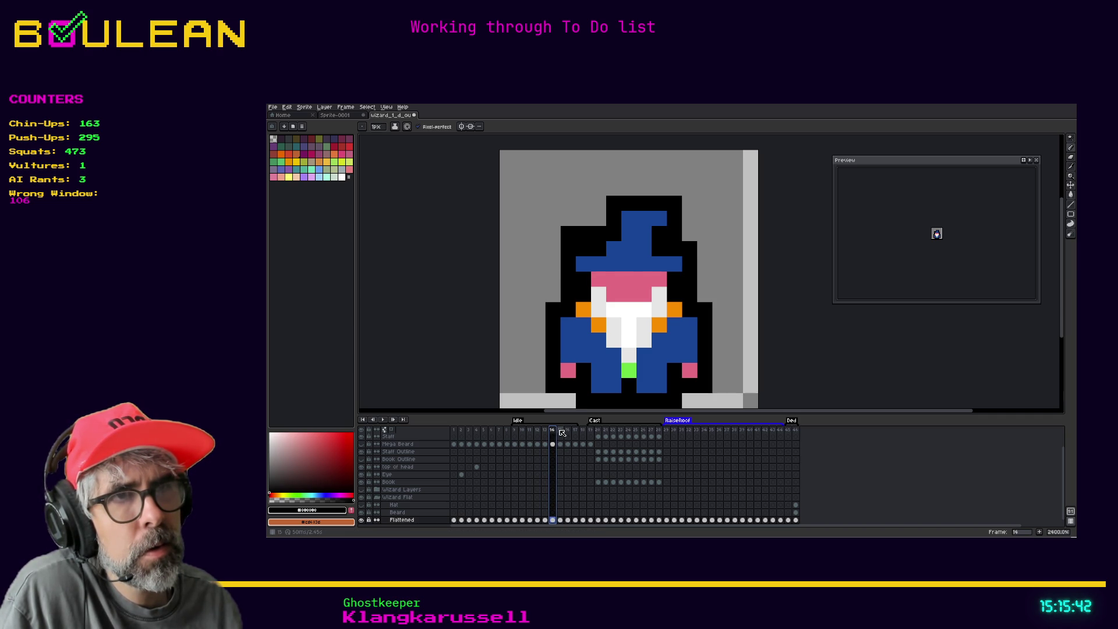
left_click(560, 431)
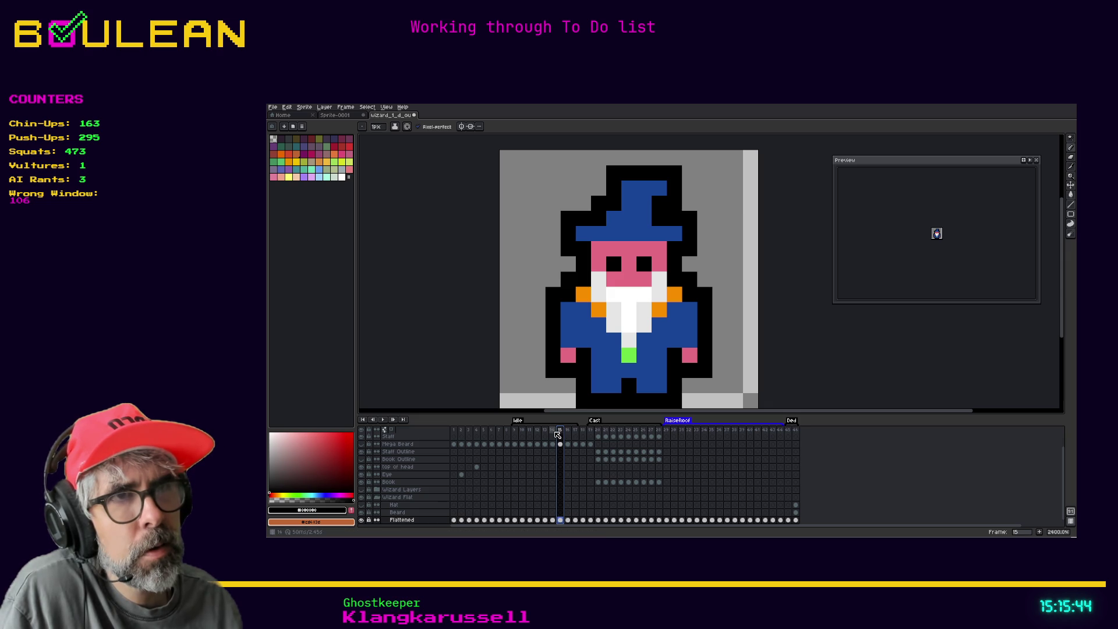
Step: Play and stop the loop from frame 9, then open and close the Idle tag properties
left_click(568, 432)
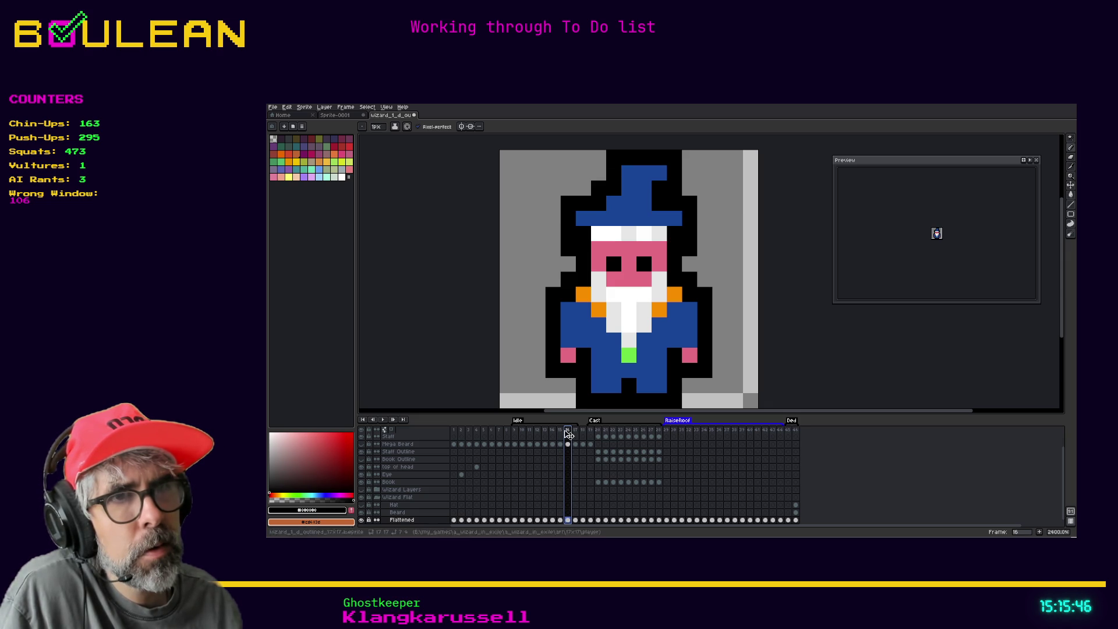
left_click(516, 432)
left_click(383, 420)
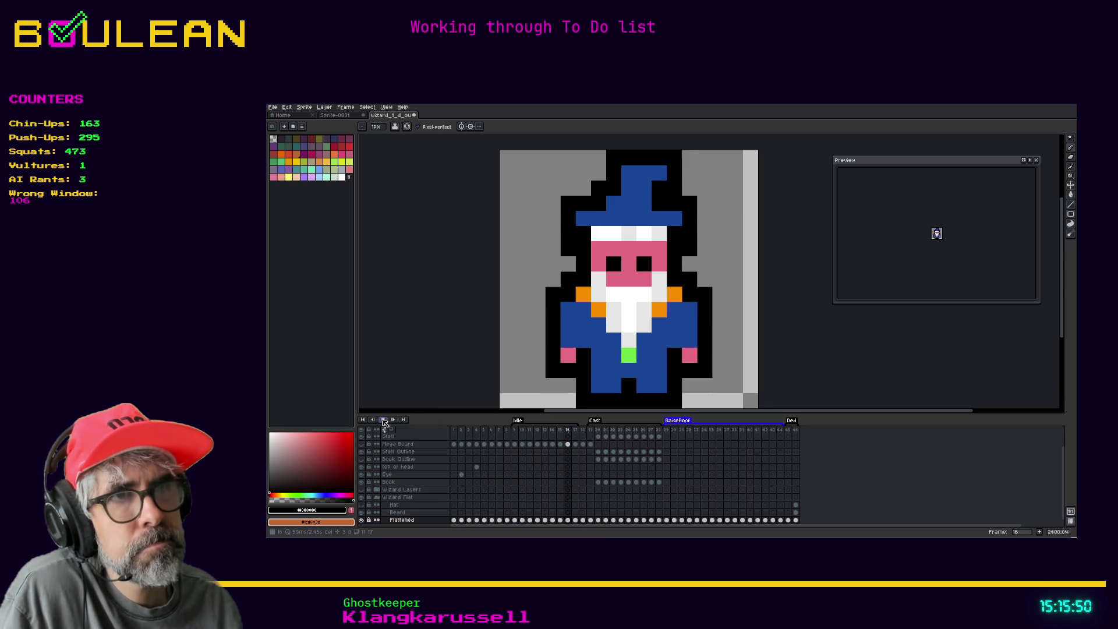
left_click(519, 423)
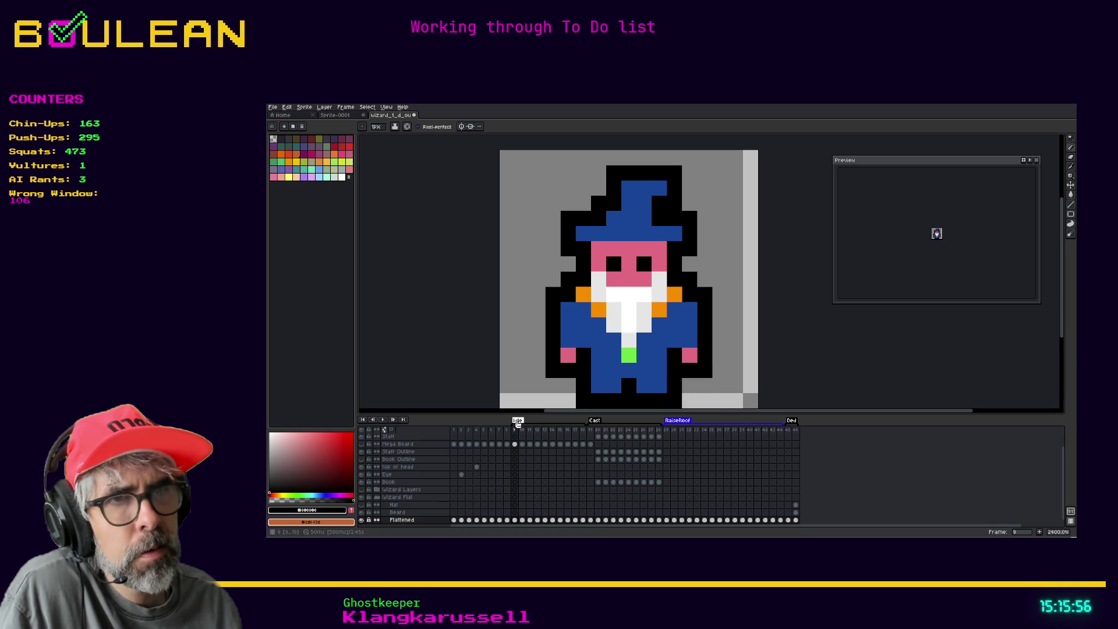
double_click(517, 421)
left_click(657, 368)
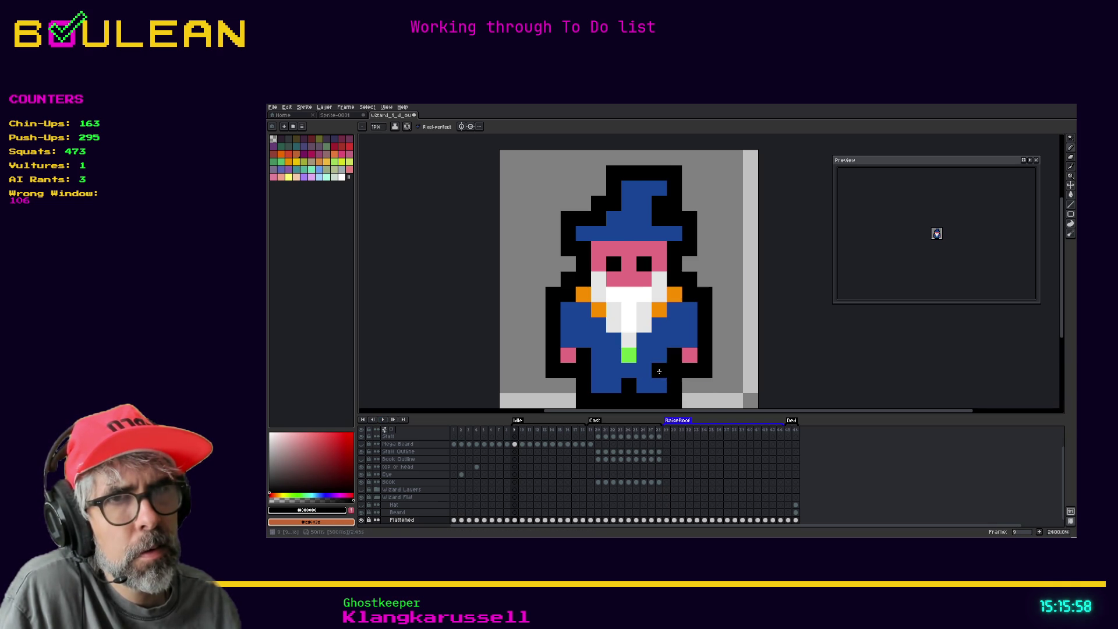
Step: Play the Idle animation in a loop, then step to frame 10
right_click(519, 421)
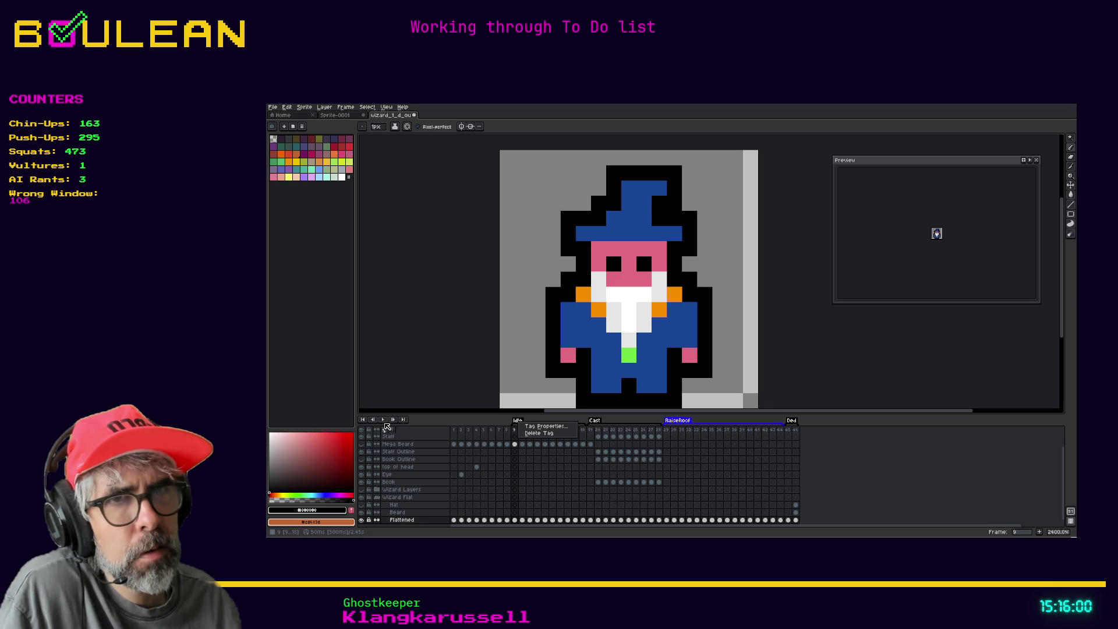
left_click(383, 419)
left_click(384, 419)
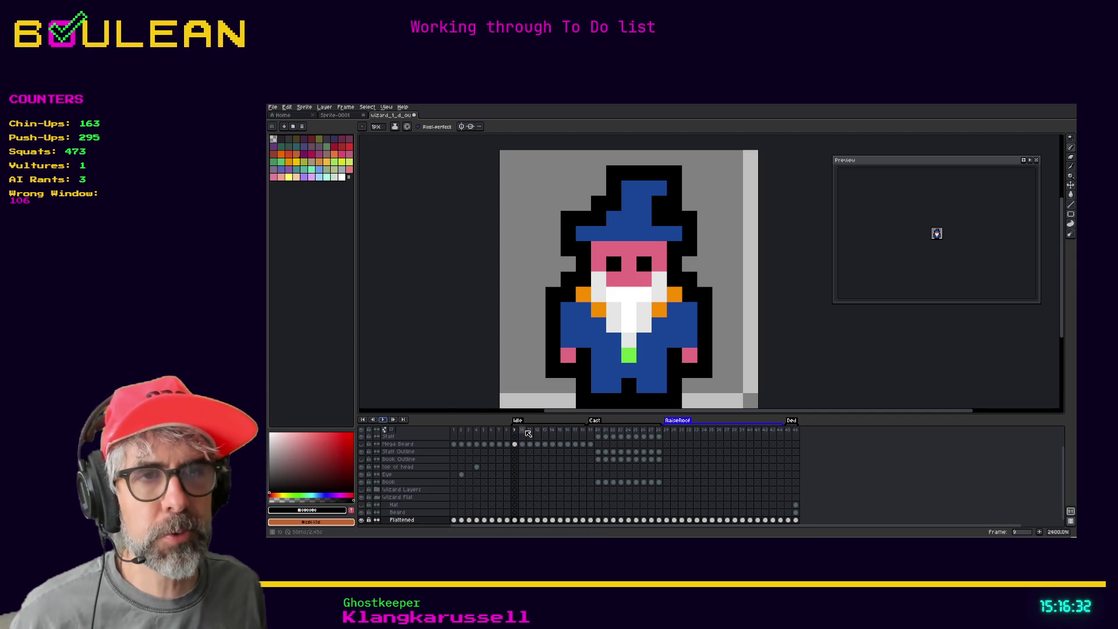
left_click(523, 430)
left_click(529, 430)
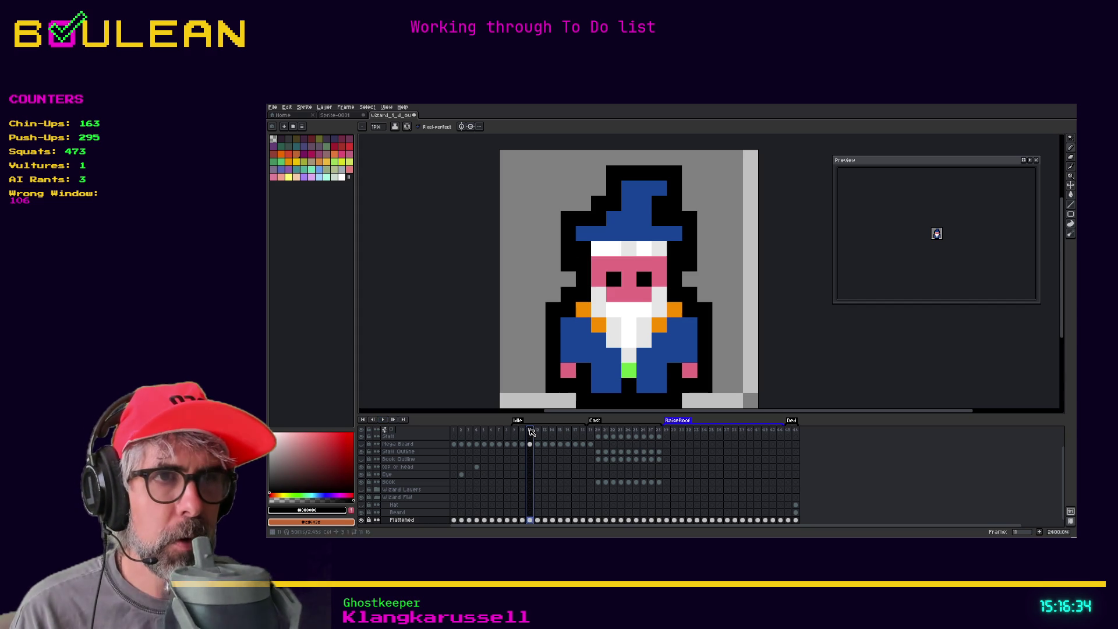
left_click(536, 429)
left_click(545, 429)
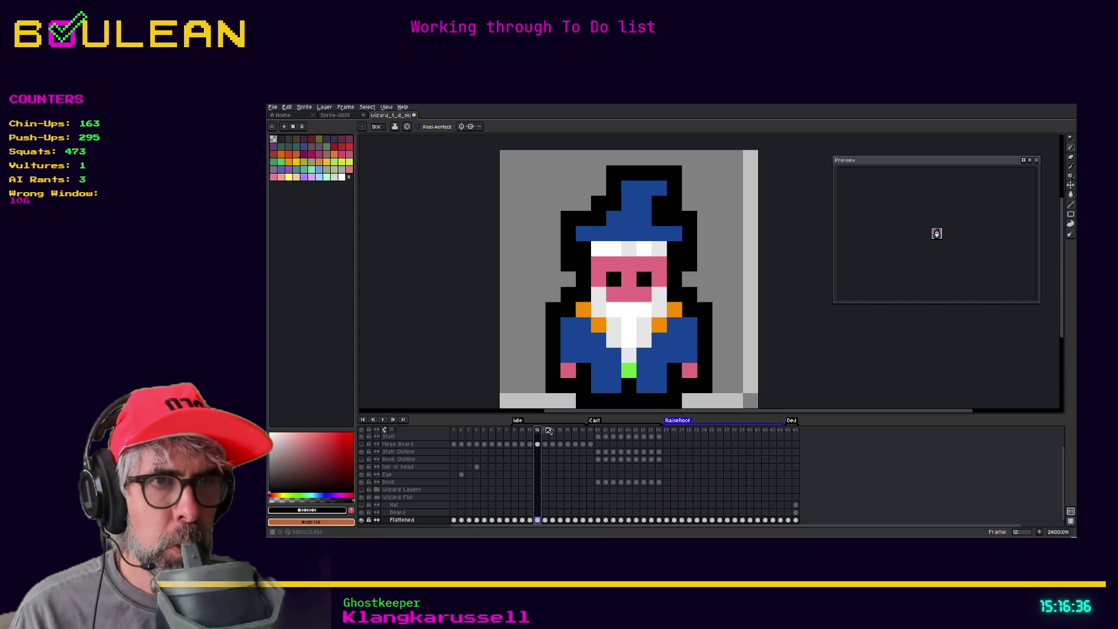
left_click(552, 430)
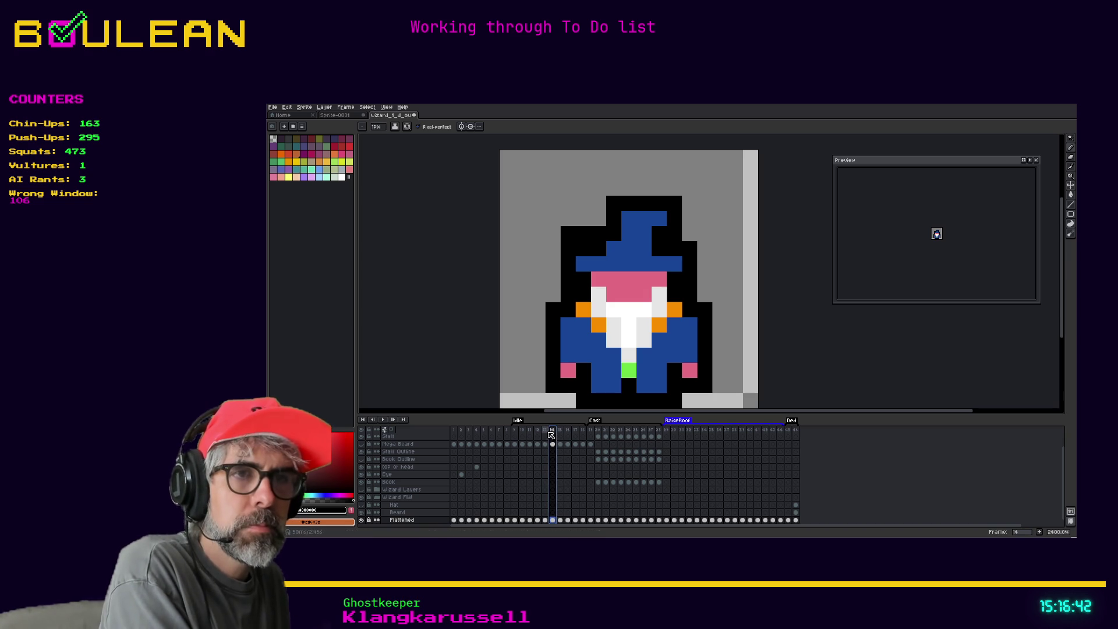
left_click(547, 432)
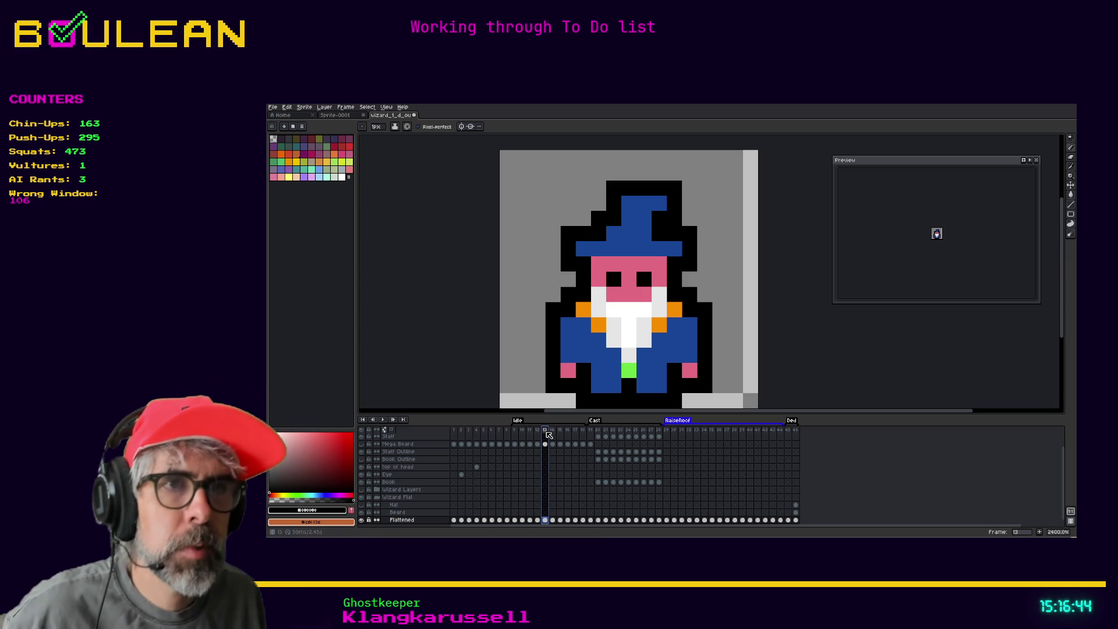
left_click(537, 434)
left_click(547, 434)
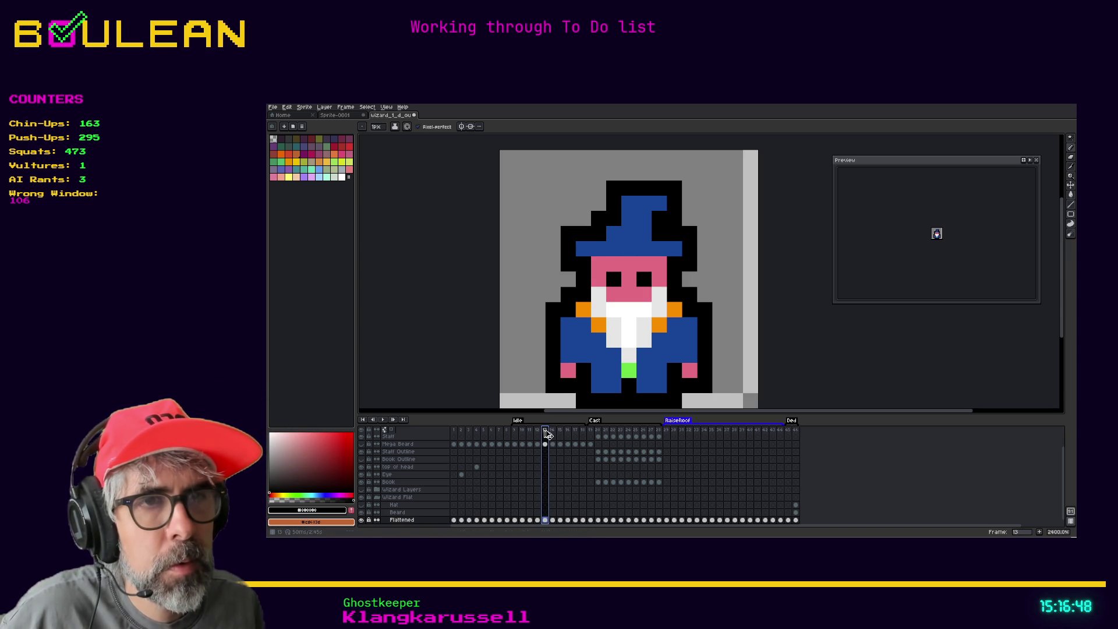
left_click_drag(556, 434, 555, 433)
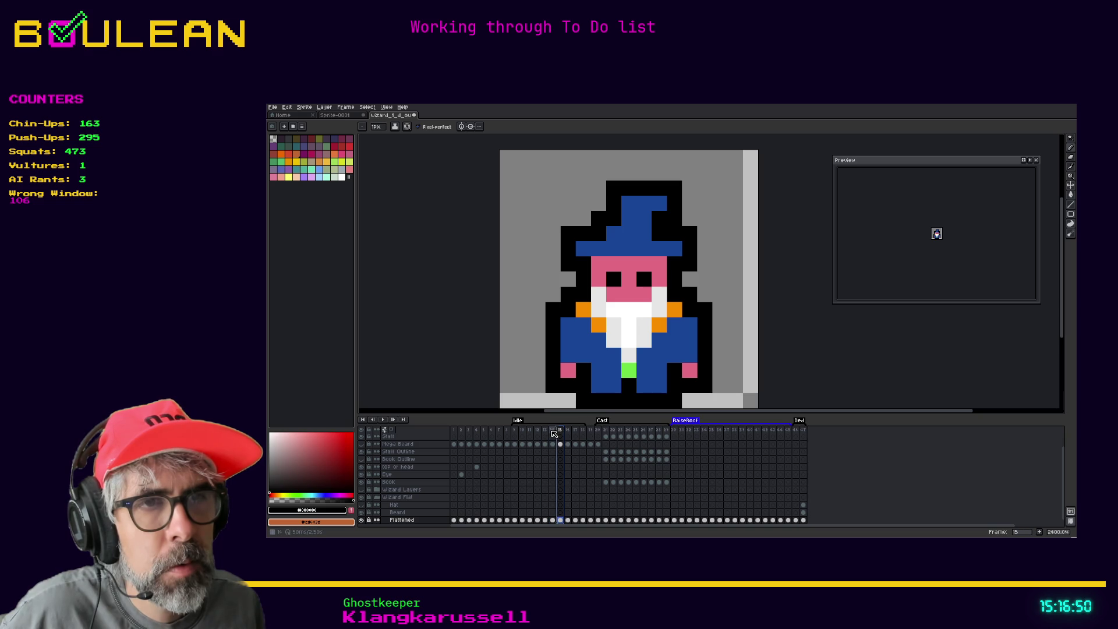
left_click(561, 431)
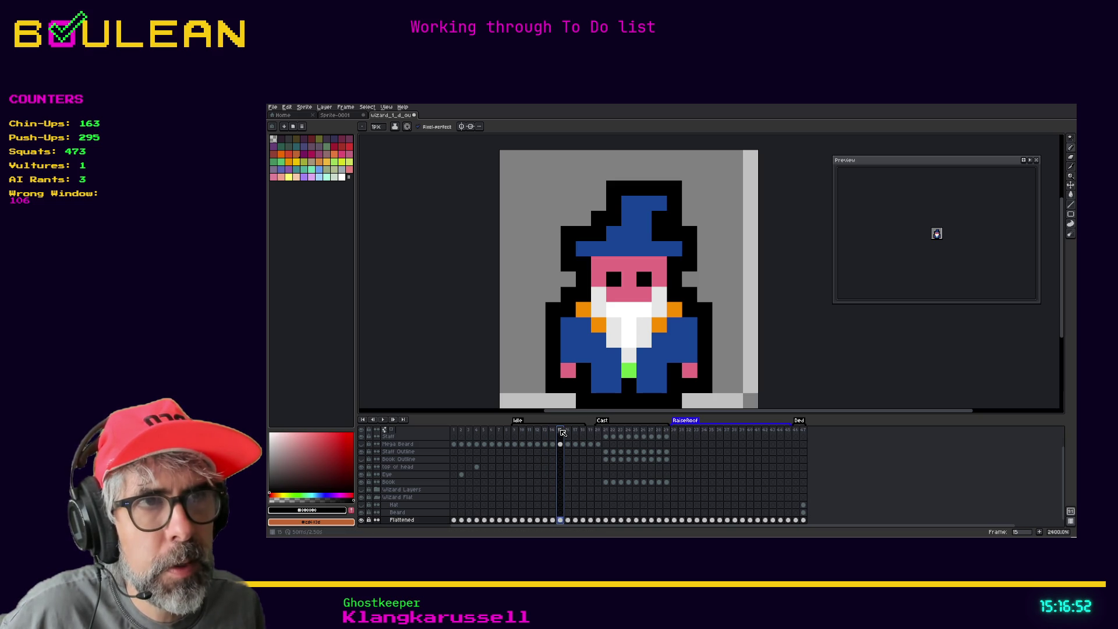
left_click(556, 432)
left_click(561, 430)
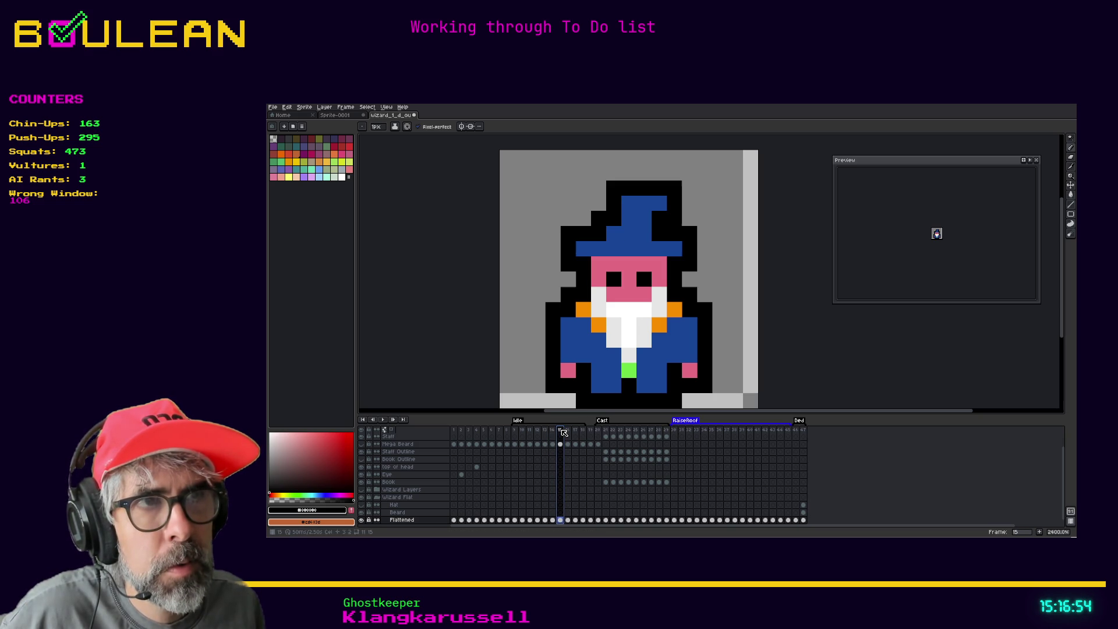
left_click(553, 432)
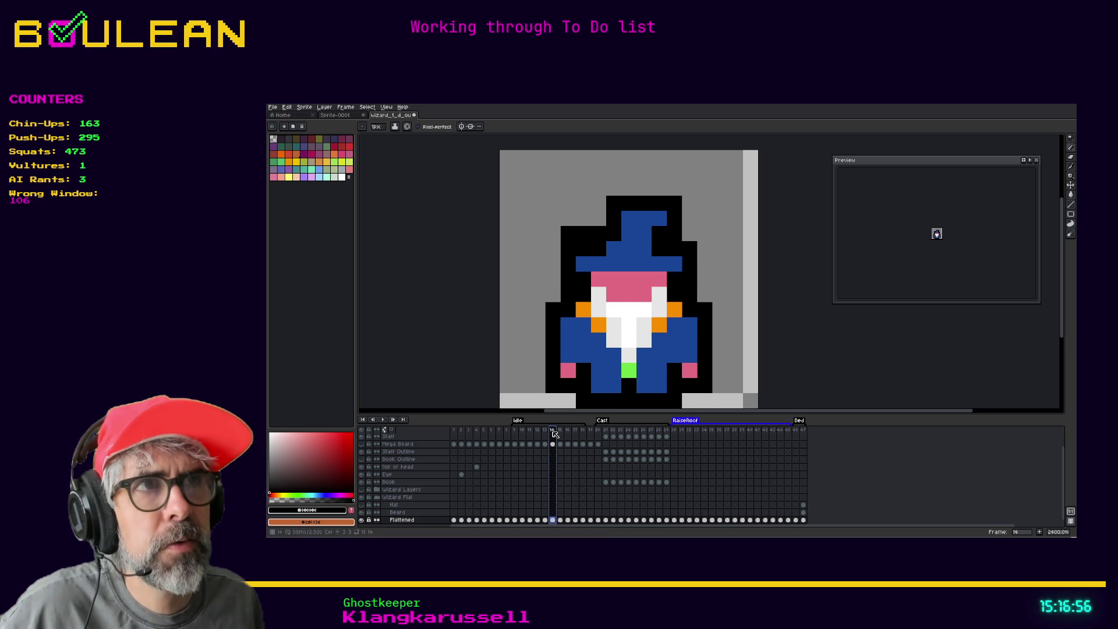
left_click(560, 431)
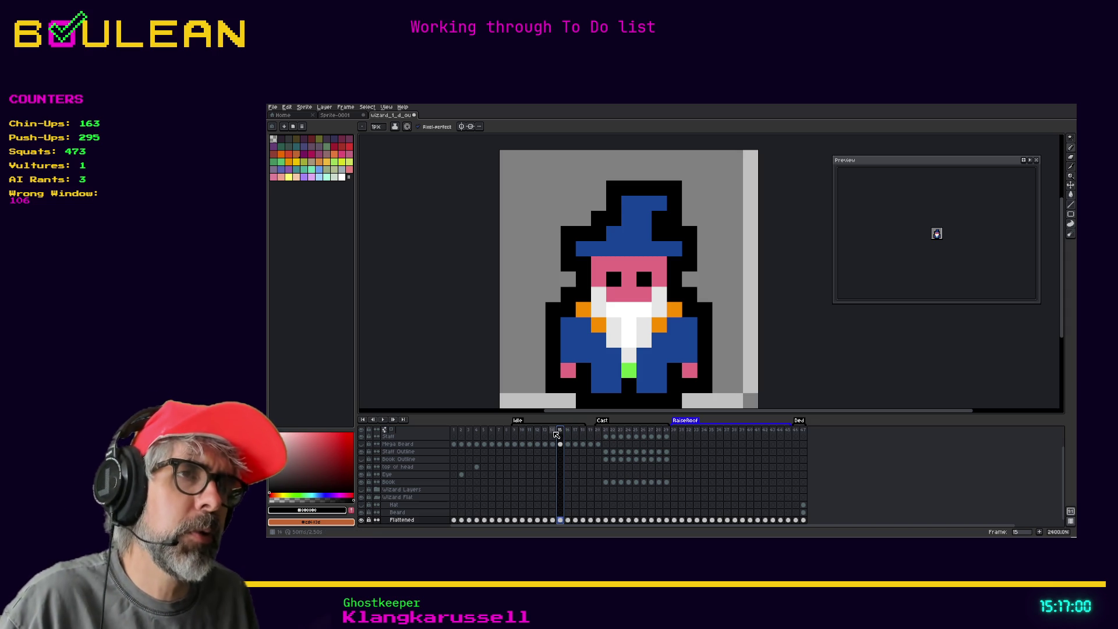
left_click(554, 432)
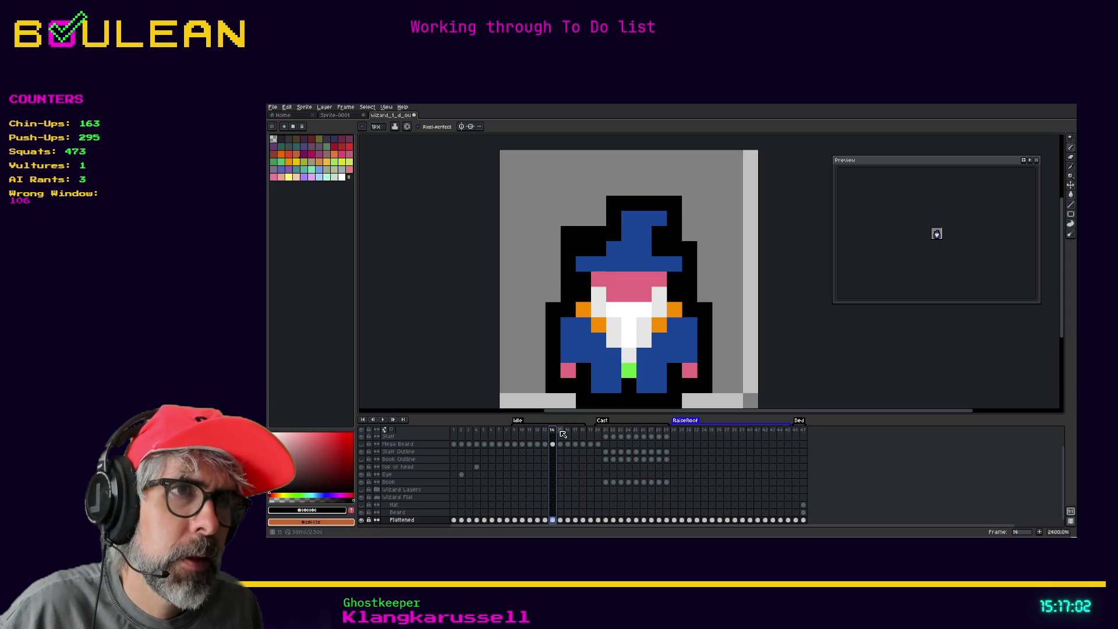
left_click(562, 433)
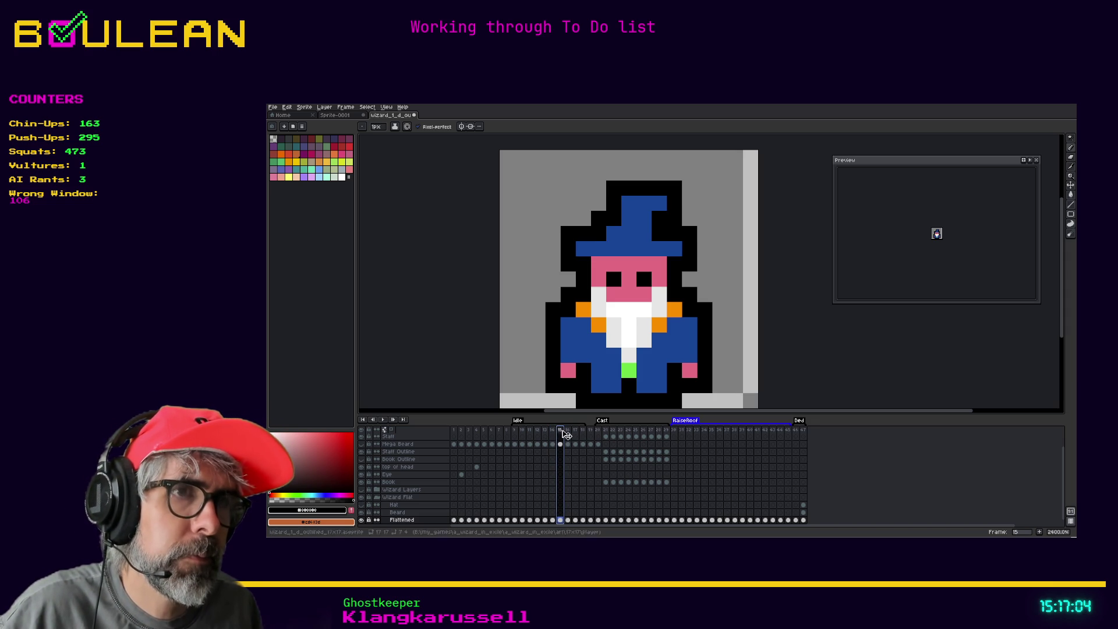
left_click(555, 433)
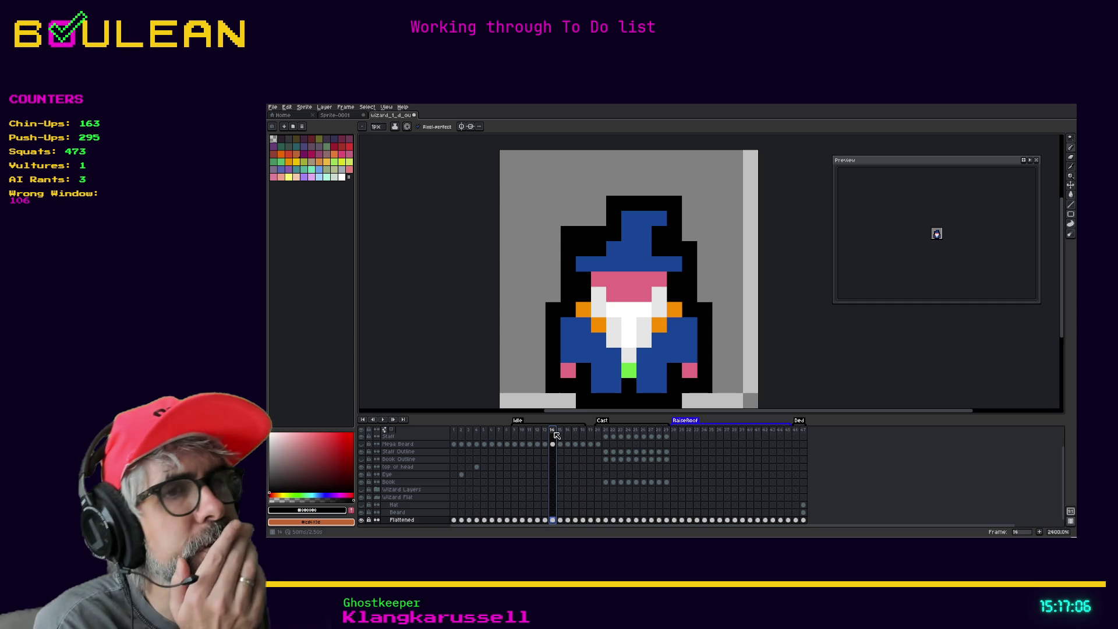
left_click(547, 433)
left_click(539, 432)
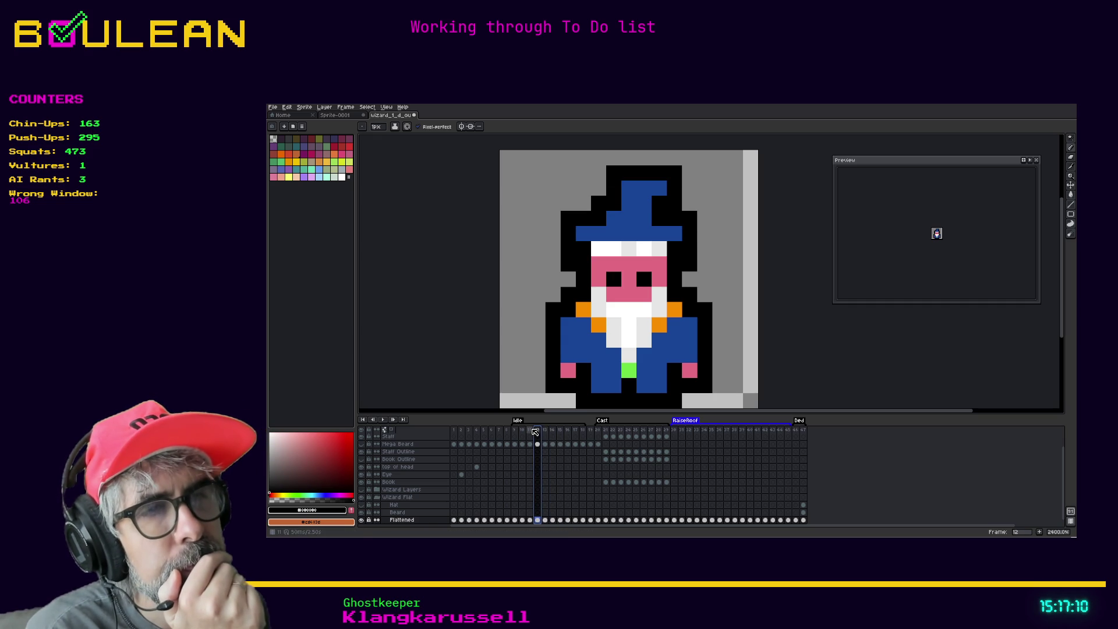
left_click(546, 433)
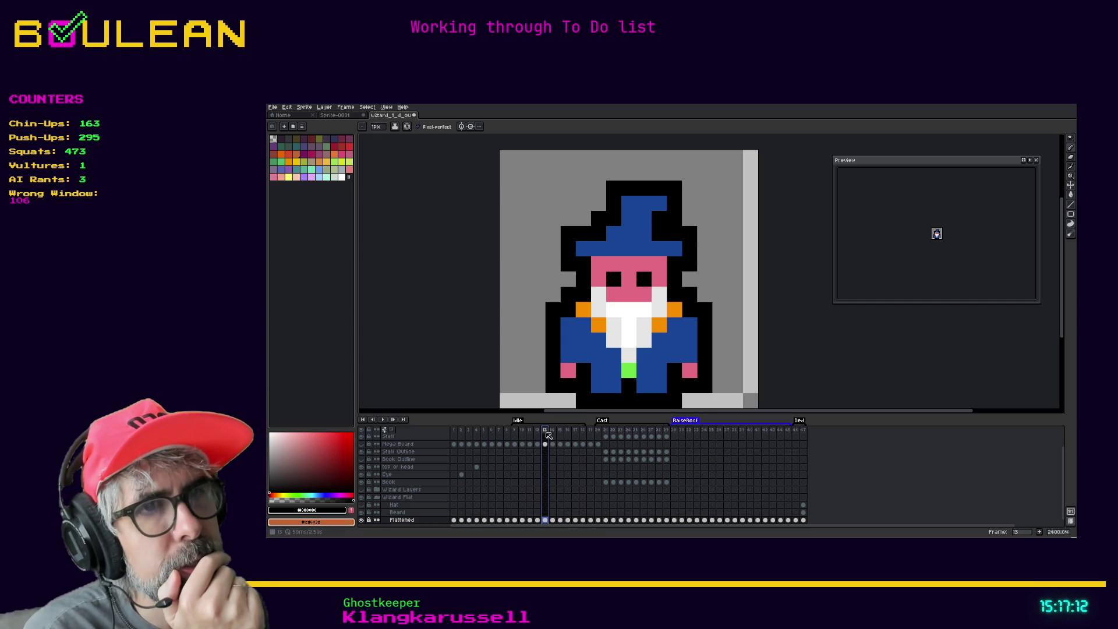
left_click(552, 431)
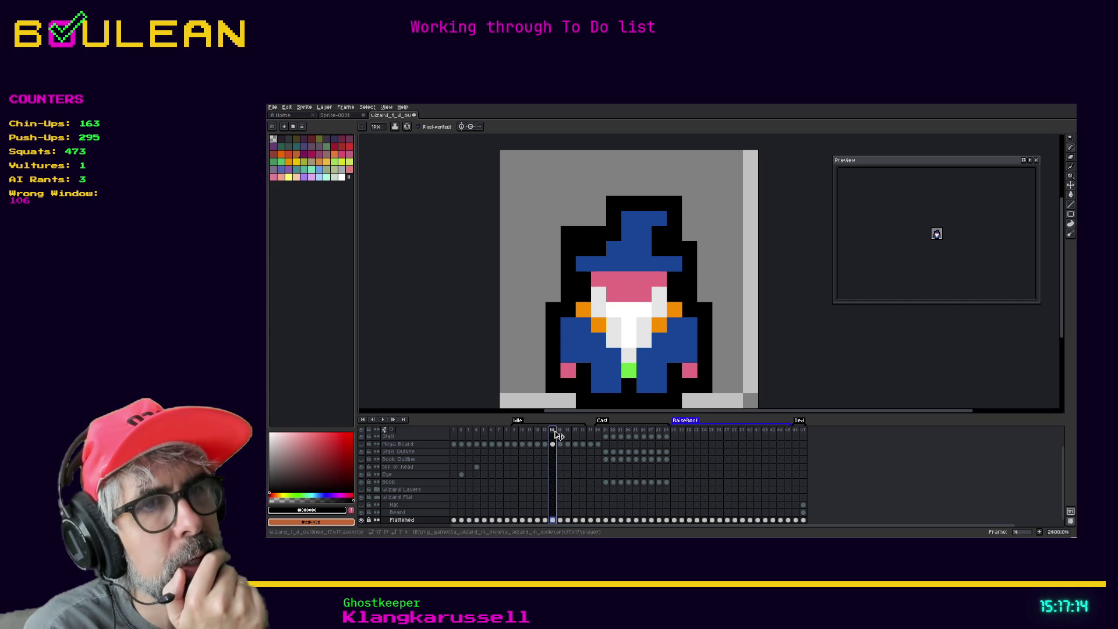
left_click(560, 432)
left_click(555, 431)
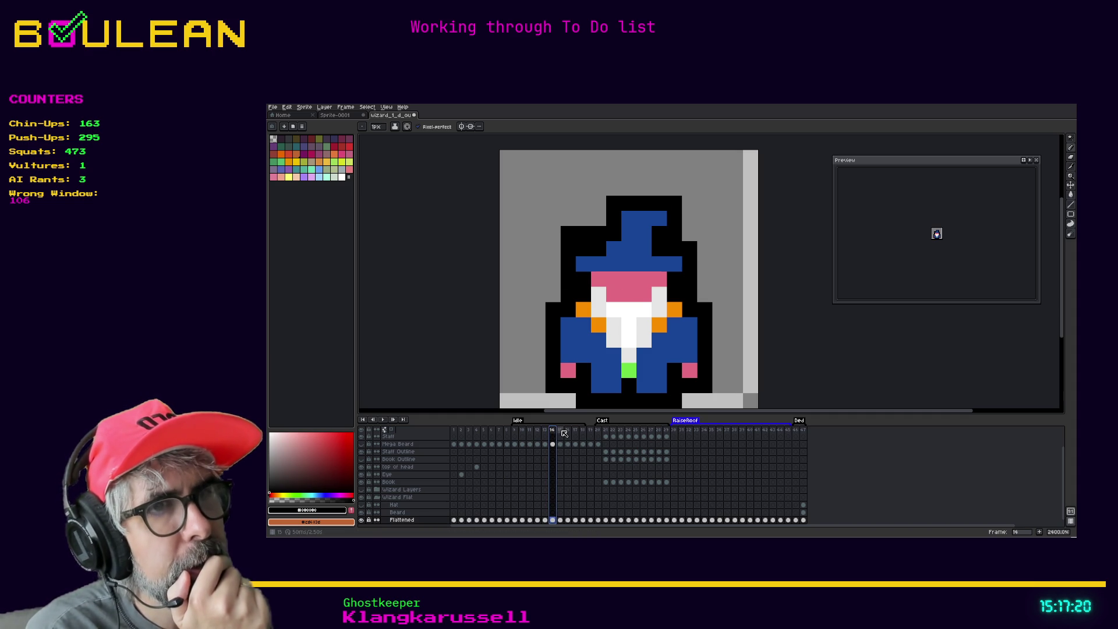
left_click(563, 431)
left_click(569, 432)
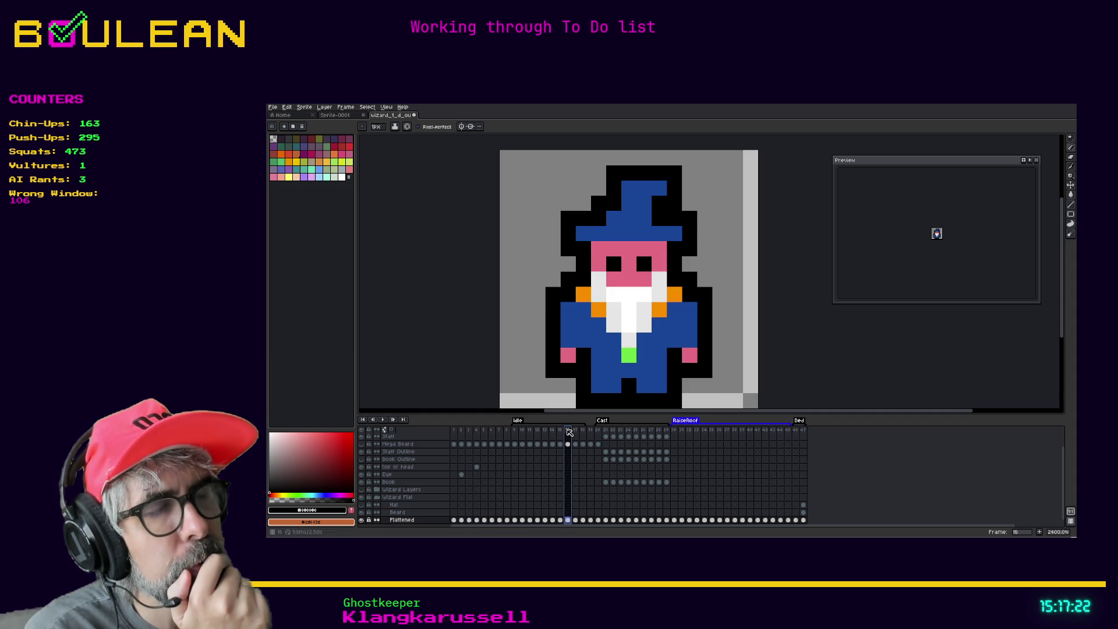
left_click(576, 432)
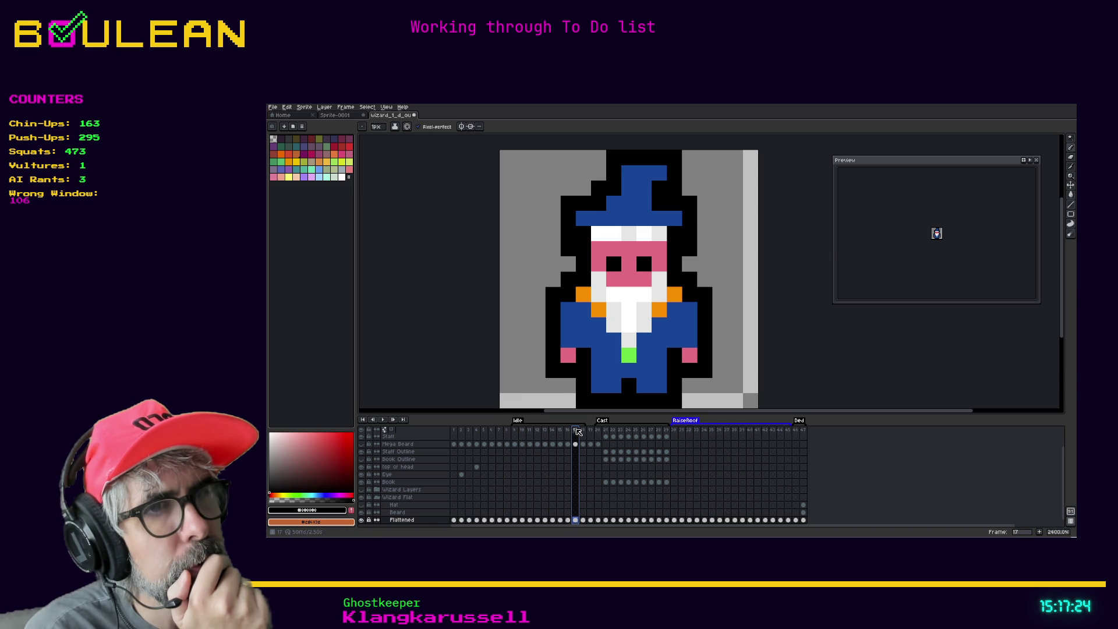
left_click(583, 431)
left_click(705, 206)
key("ctrl+z")
mouse_move(710, 181)
left_mouse_down()
mouse_move(720, 219)
mouse_move(700, 200)
left_mouse_up()
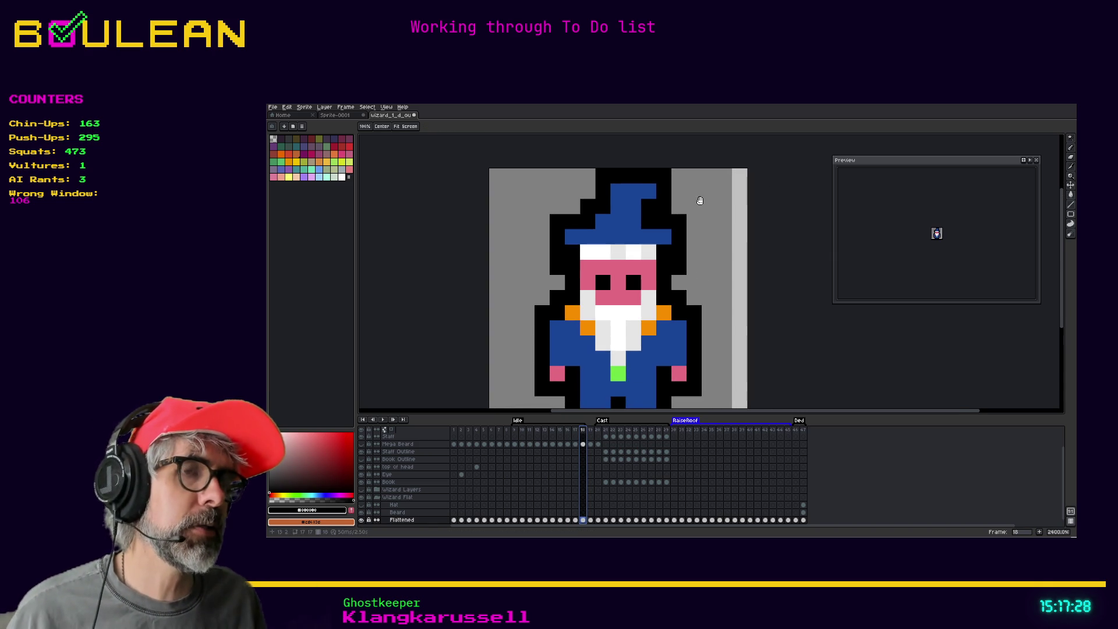
left_click(573, 431)
left_click(568, 432)
left_click(561, 432)
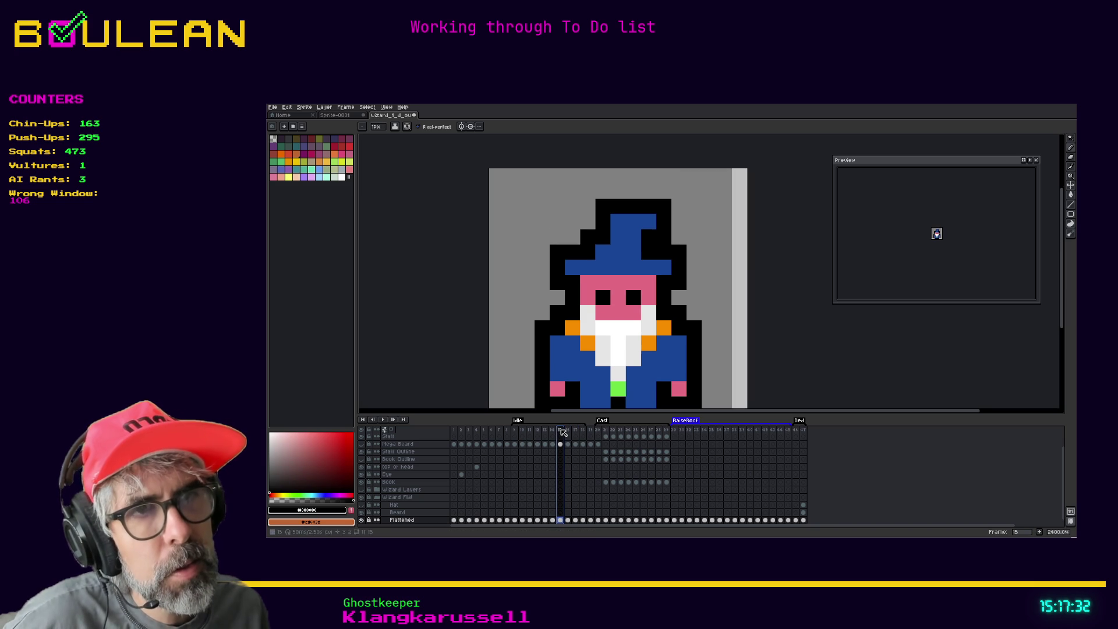
left_click(552, 431)
left_click(545, 432)
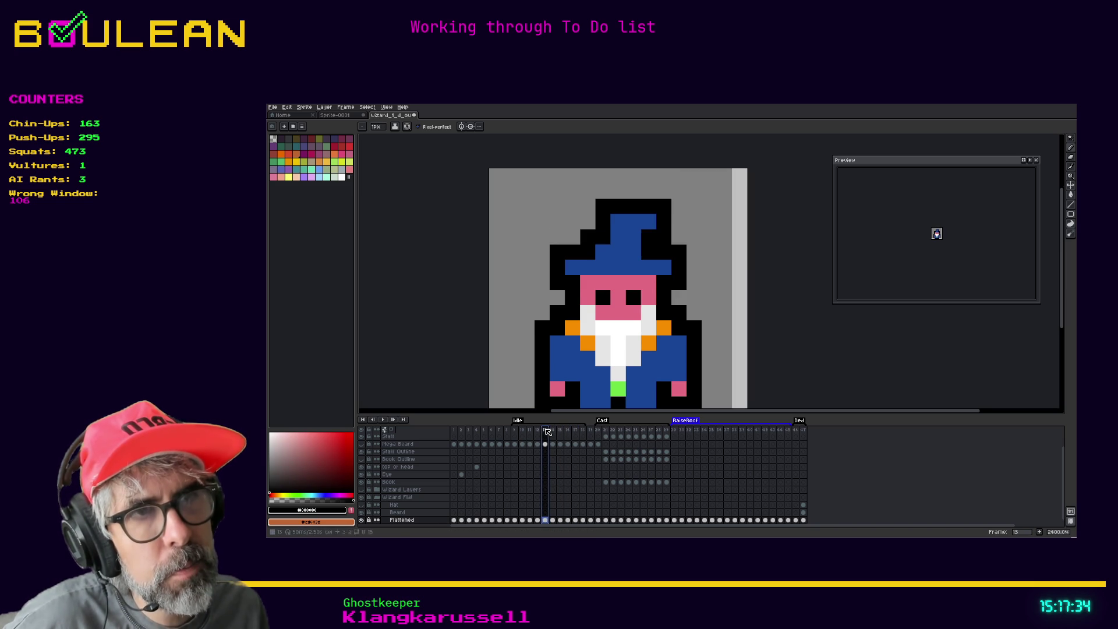
left_click(553, 431)
left_click(559, 432)
left_click(553, 431)
Step: Insert a new frame after frame 14 and move the hat down one pixel
right_click(553, 432)
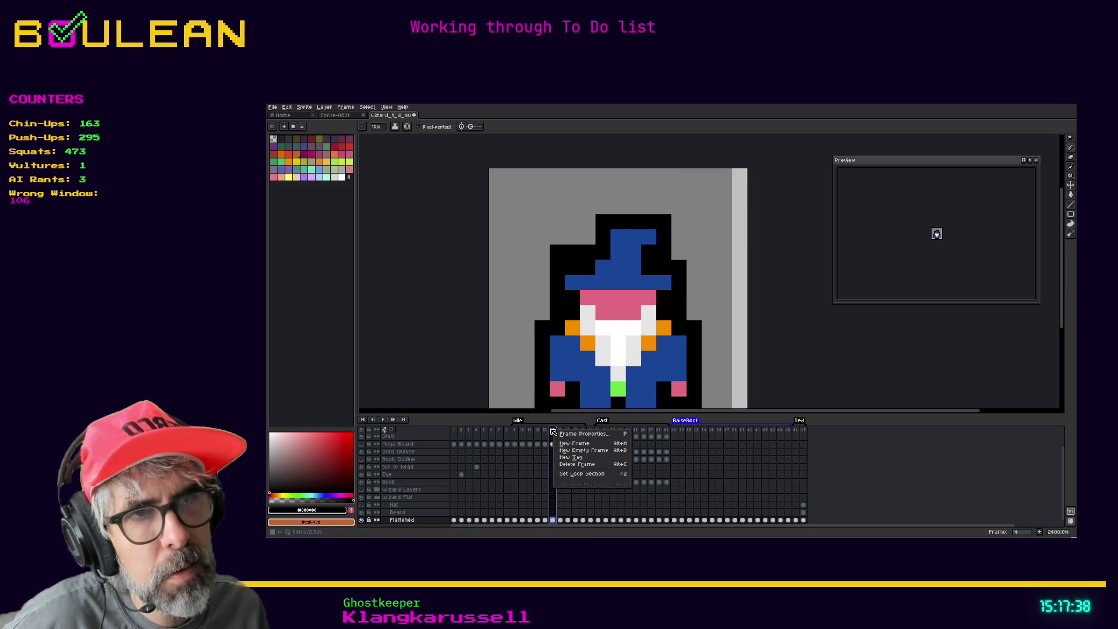
left_click(553, 431)
key("alt+n")
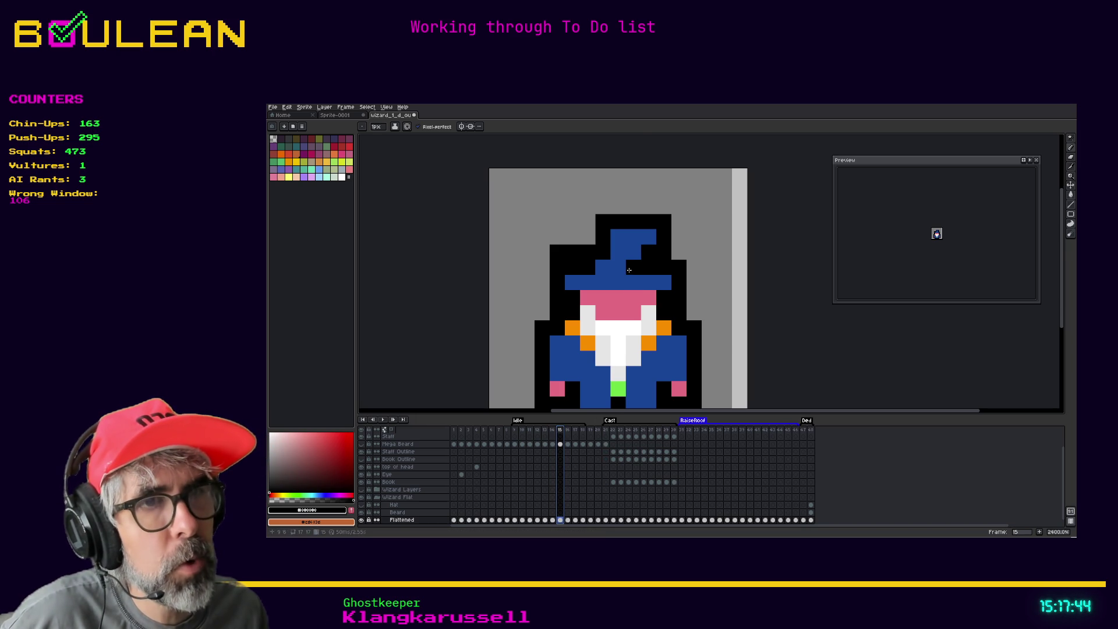
left_click_drag(629, 269, 633, 283)
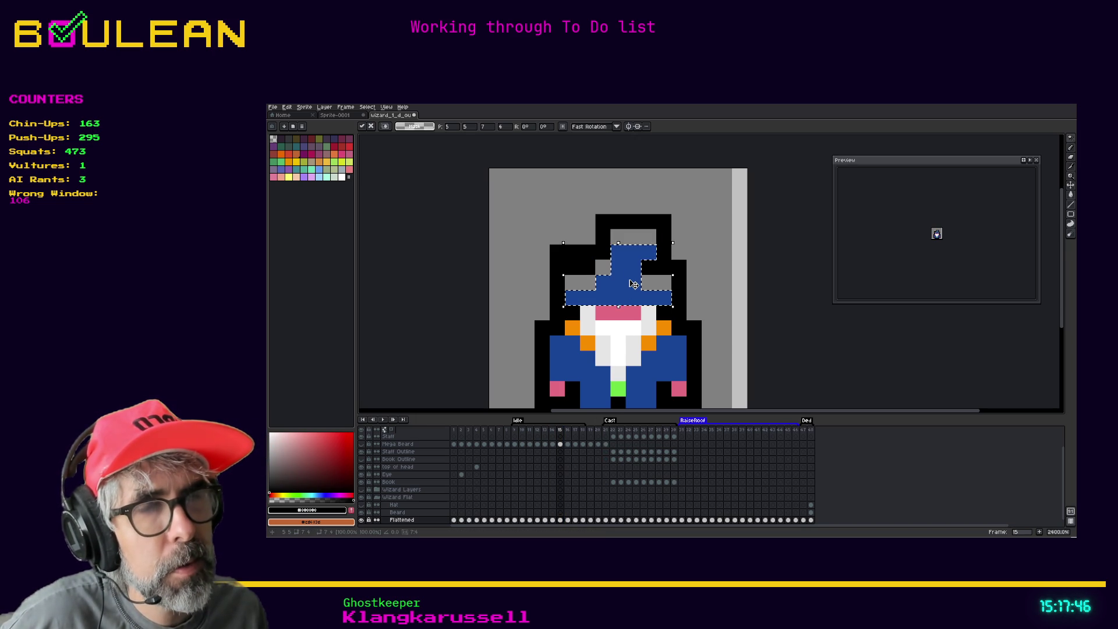
key("w")
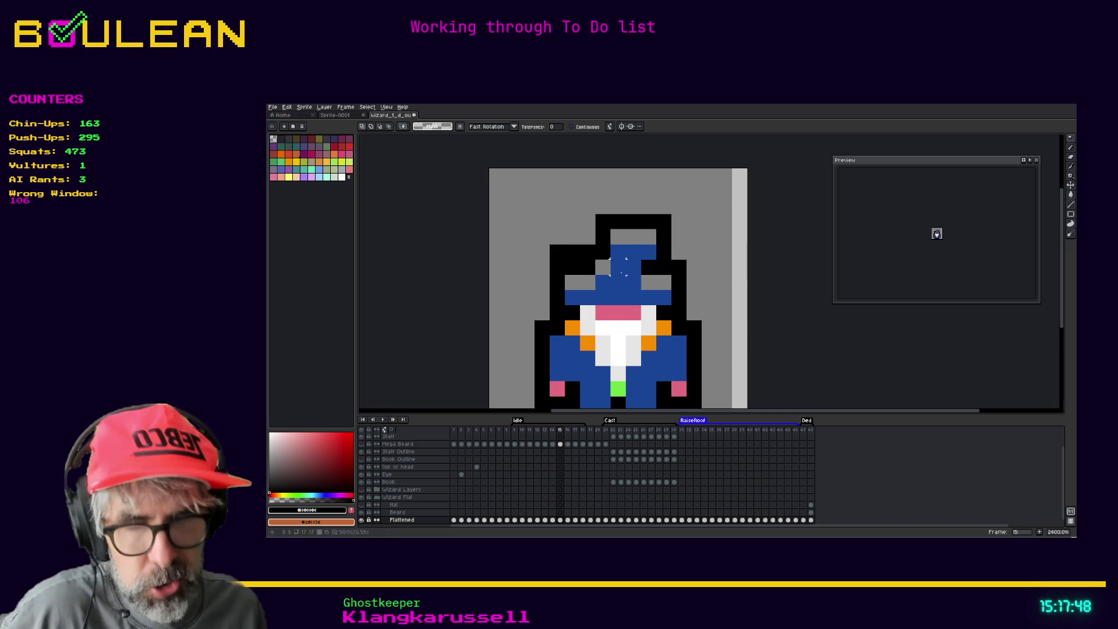
Step: Redraw the black outline beside the hat and erase the leftover pixel above it
key("b")
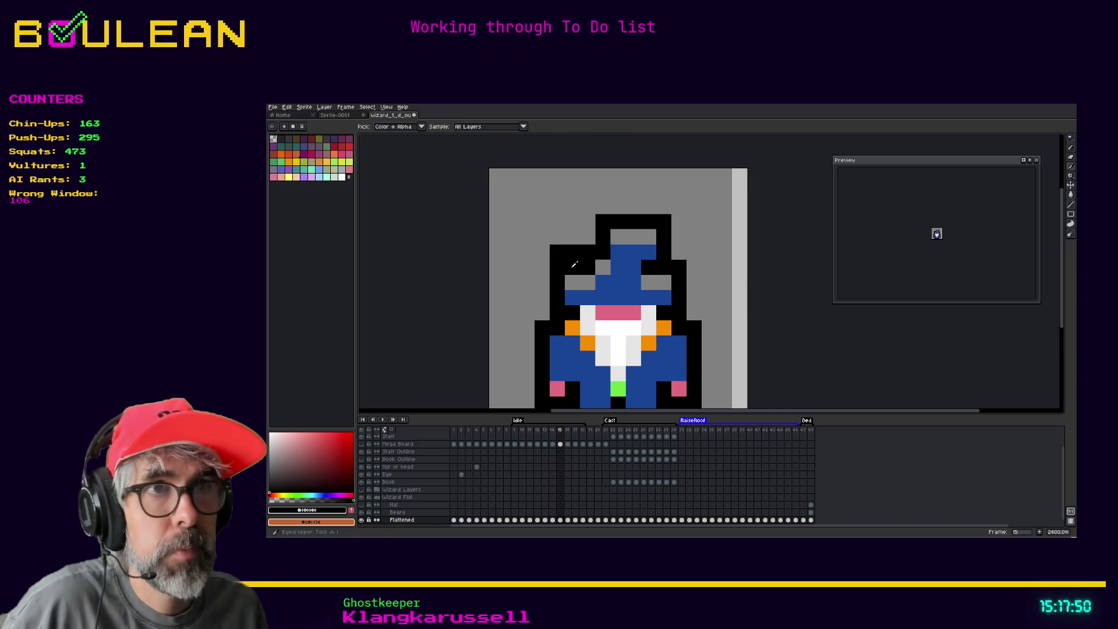
left_click(573, 281)
mouse_move(577, 278)
left_mouse_down()
mouse_move(602, 266)
mouse_move(611, 244)
mouse_move(646, 238)
mouse_move(662, 222)
mouse_move(602, 222)
mouse_move(557, 252)
mouse_move(556, 268)
mouse_move(572, 267)
left_mouse_up()
left_click(651, 281)
key("e")
left_click(678, 266)
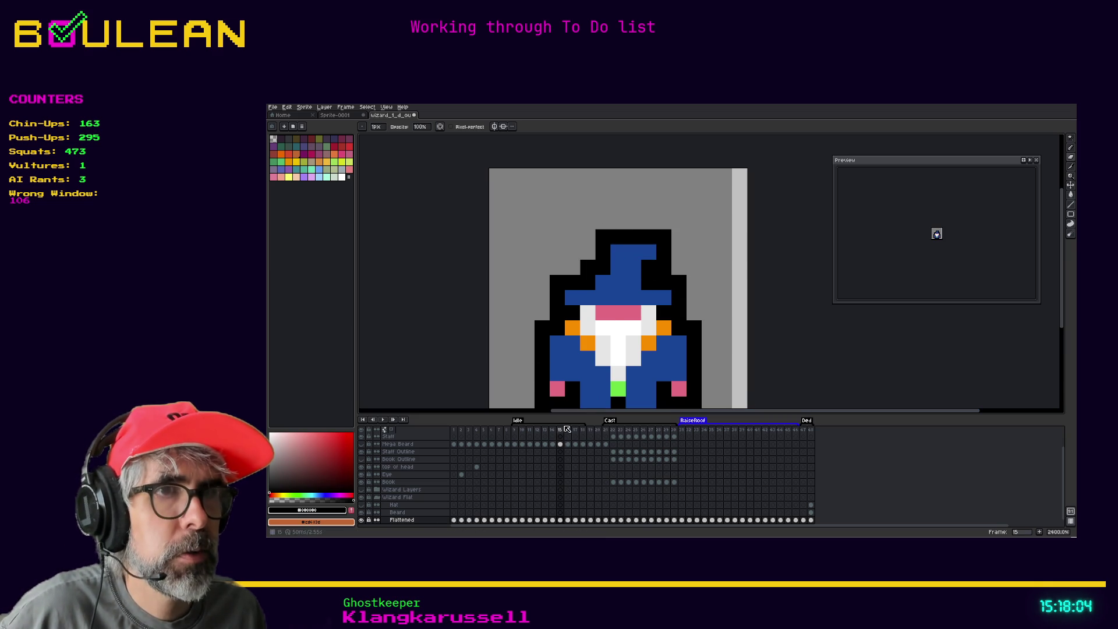
left_click_drag(756, 324, 761, 252)
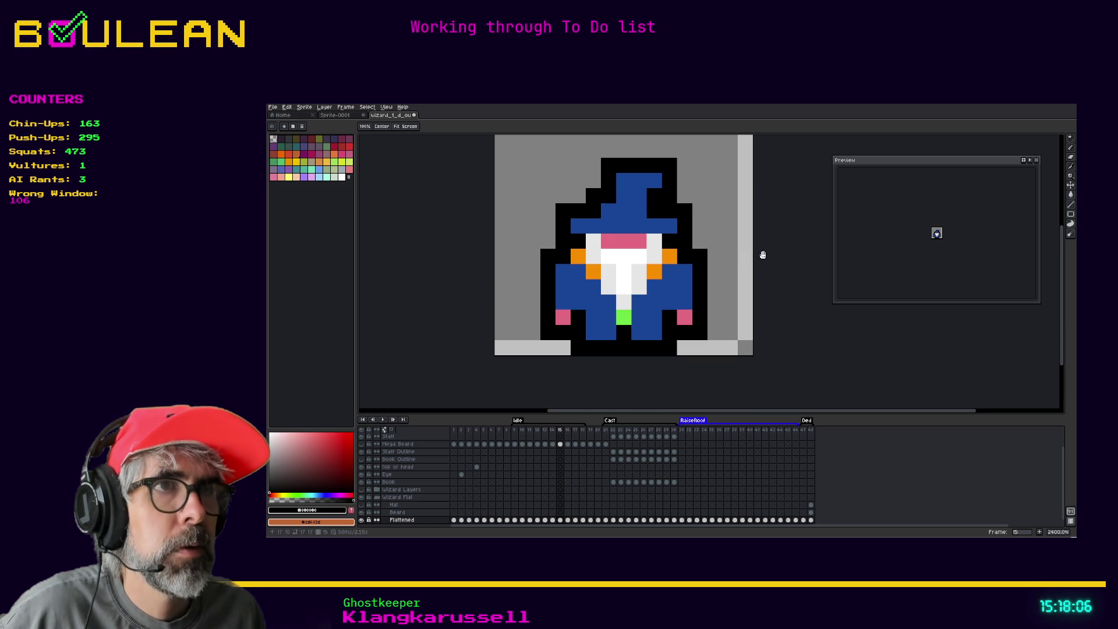
left_click(536, 433)
key("Left")
key("Left")
key("Left")
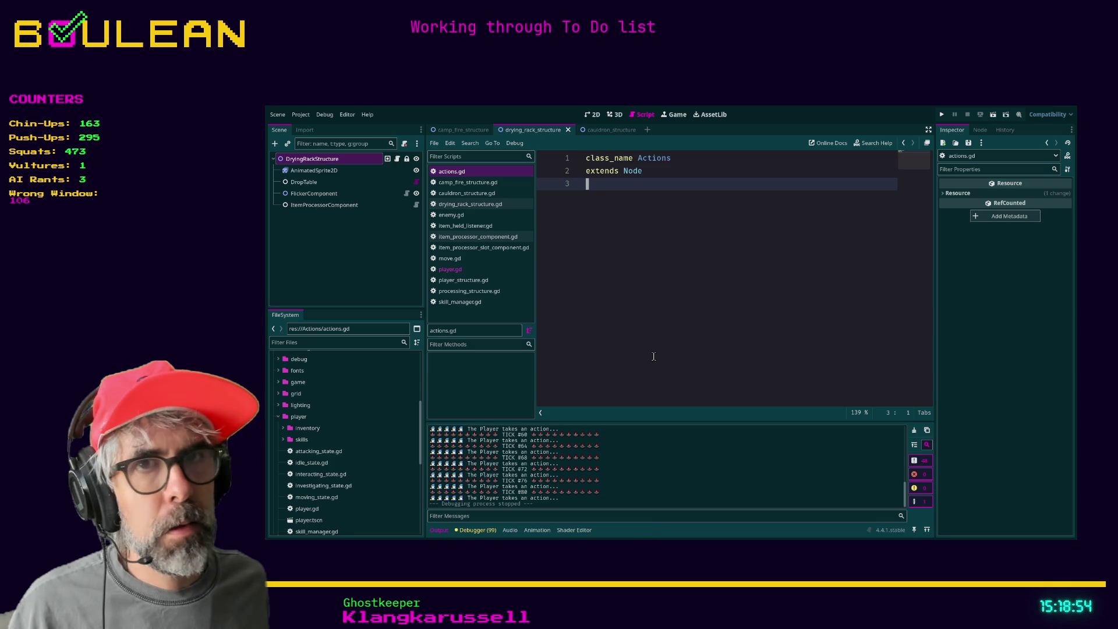
Step: Run the Godot project with F5 to see the wizard on the map
key("F5")
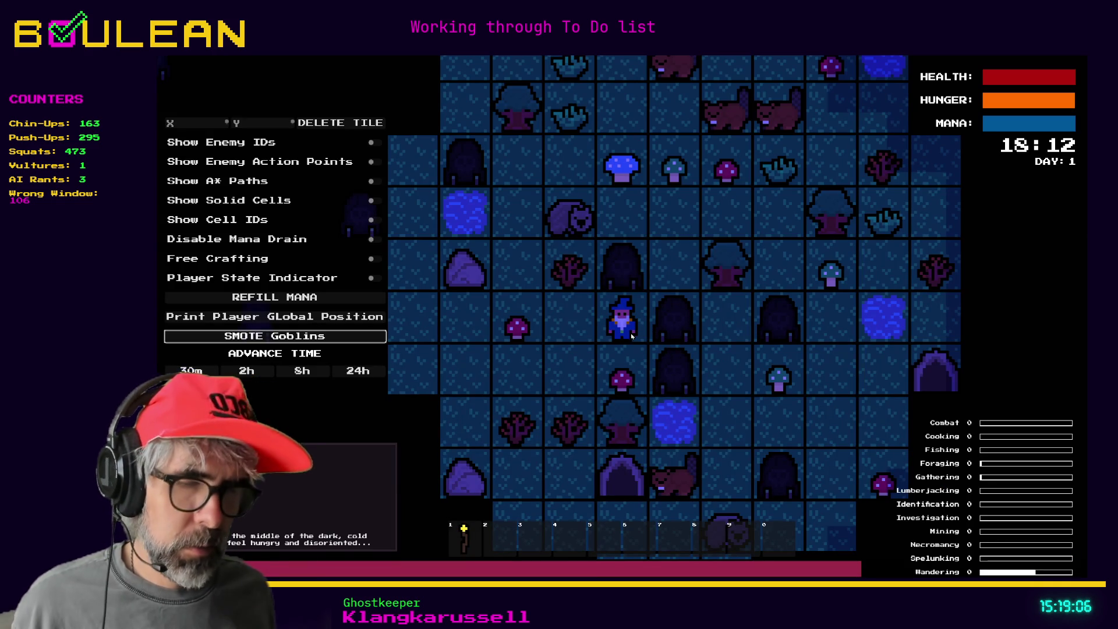
Step: Strike the gravestone beside the wizard, then walk him down and to the right
key("Right")
key("Right")
key("Right")
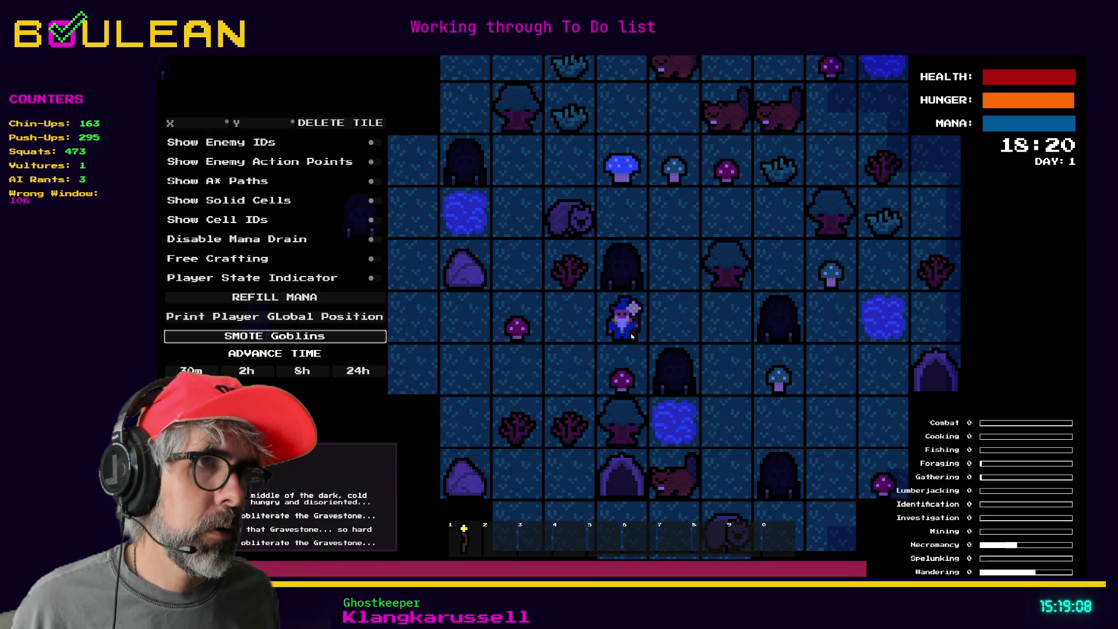
key("Down")
key("Right")
key("Right")
key("Right")
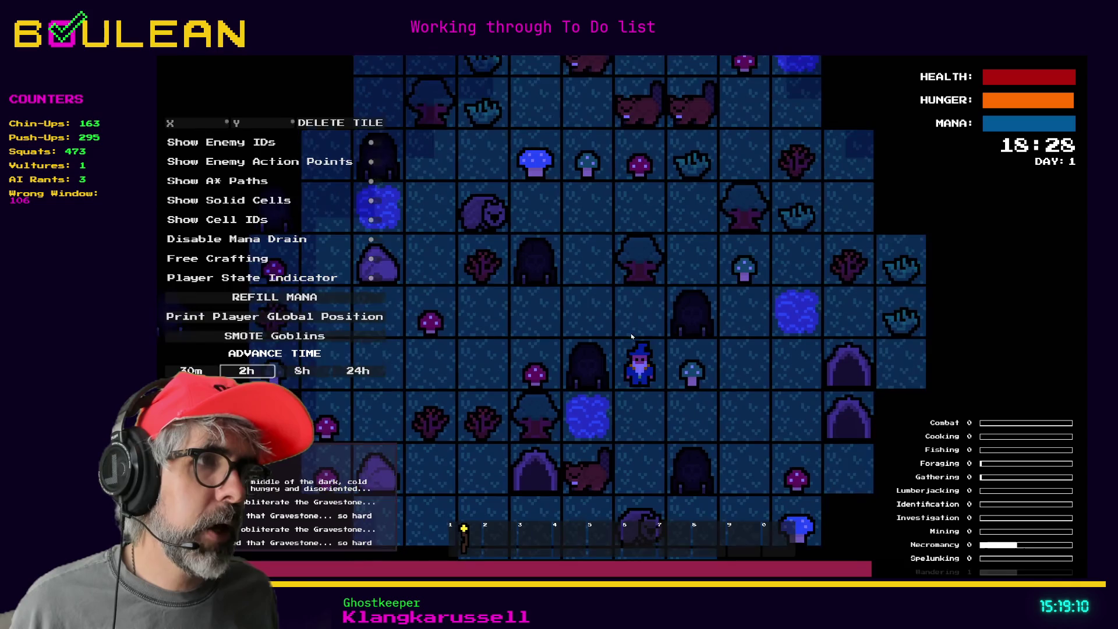
key("Down")
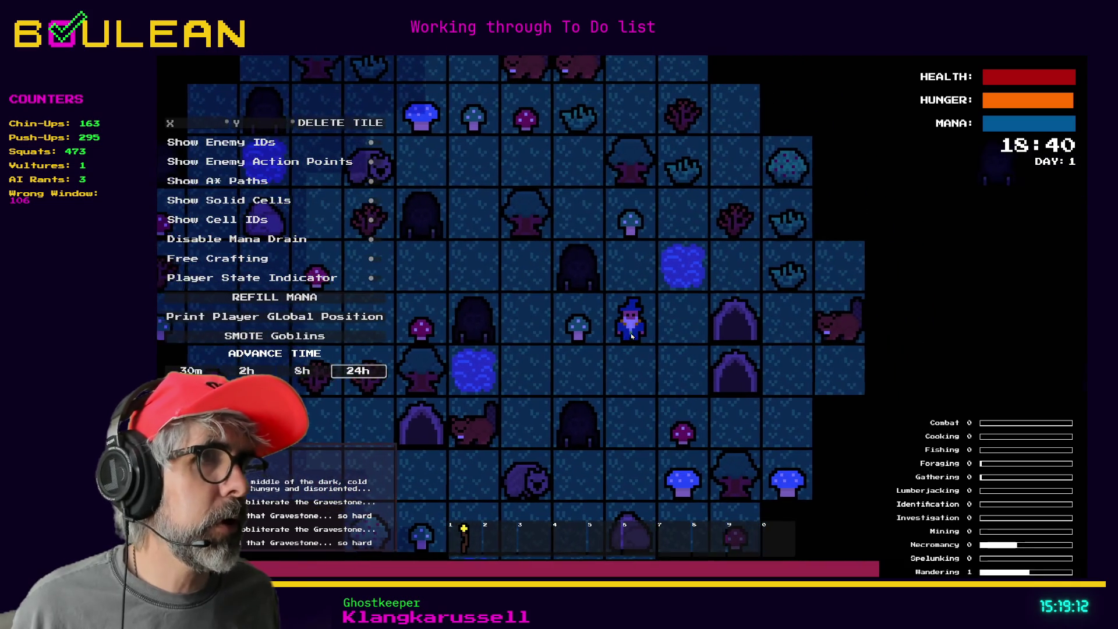
Step: Walk the wizard several tiles around the map until the clock reads 19:32
key("Down")
key("Left")
key("Left")
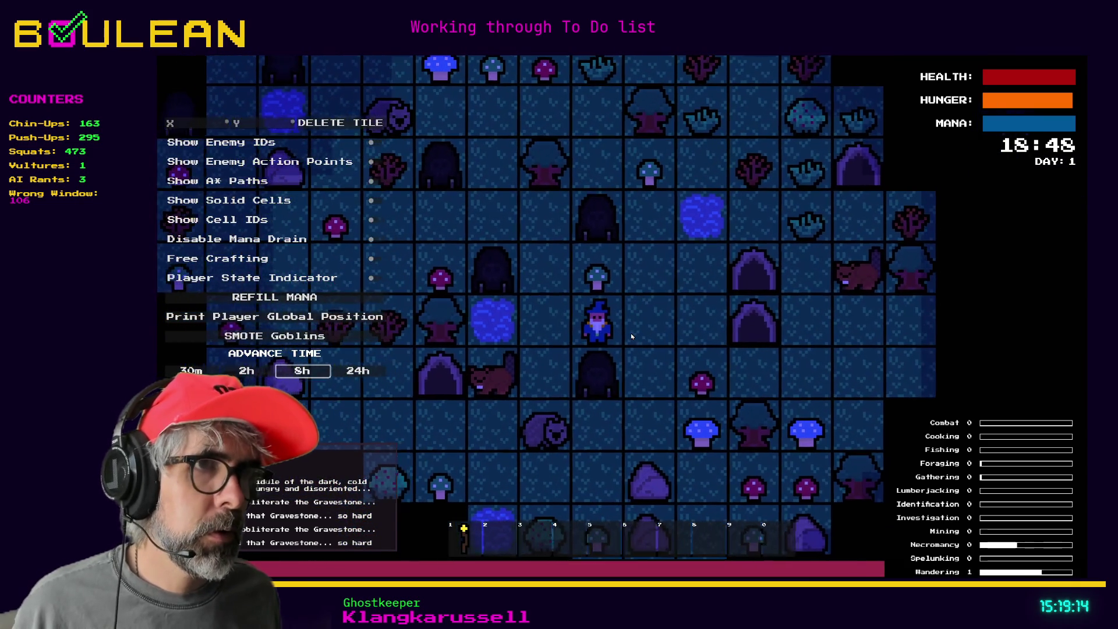
key("Up")
key("Right")
key("Right")
key("Right")
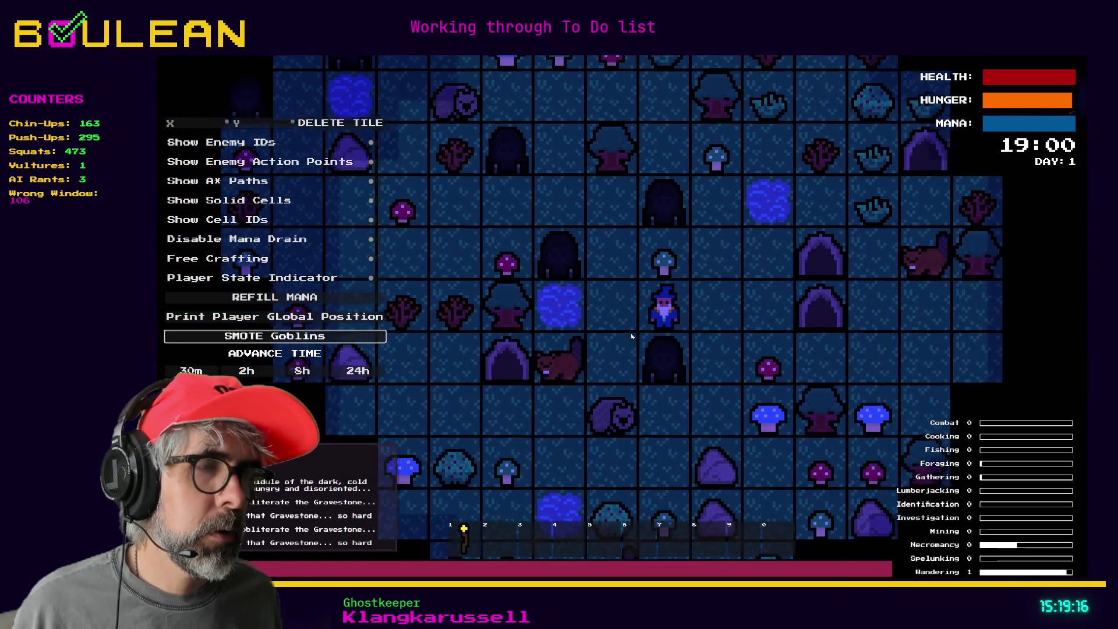
key("Down")
key("Right")
key("Right")
key("Right")
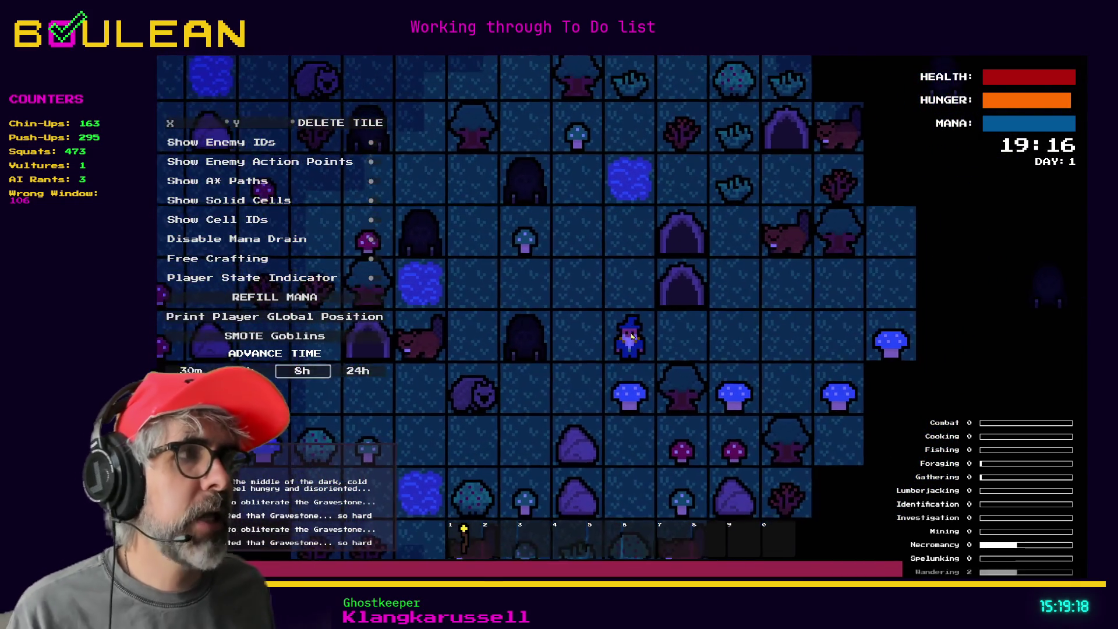
key("Up")
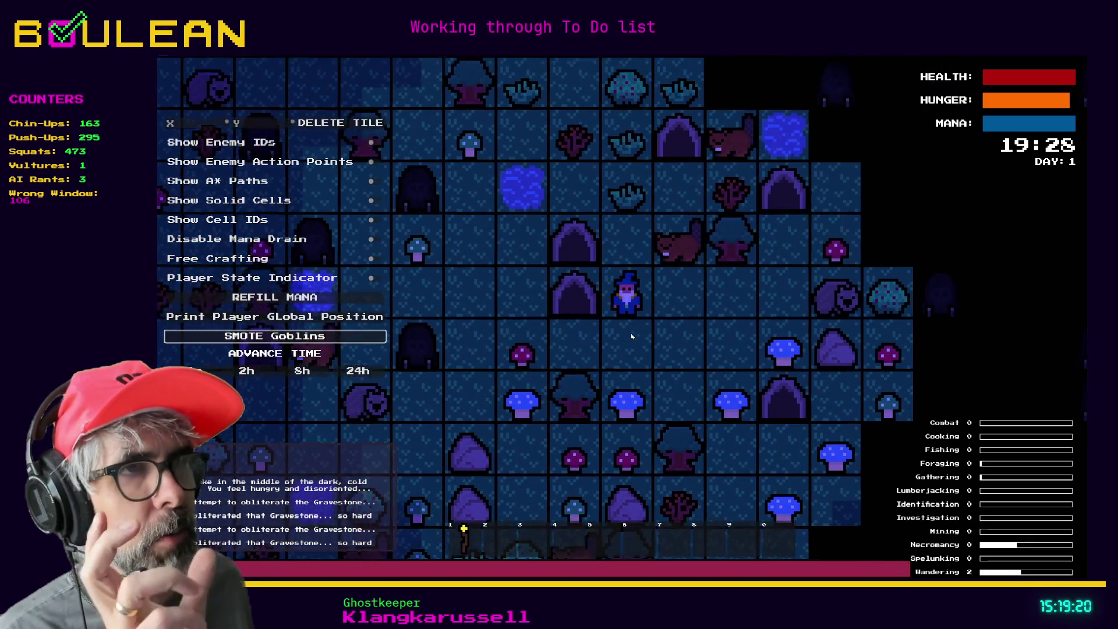
key("Up")
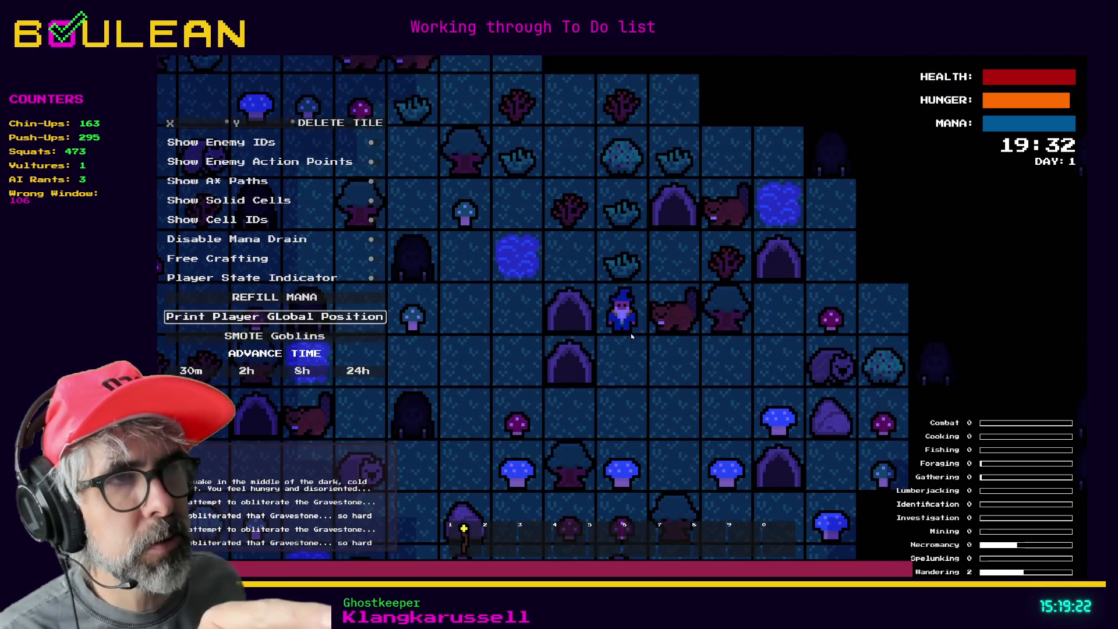